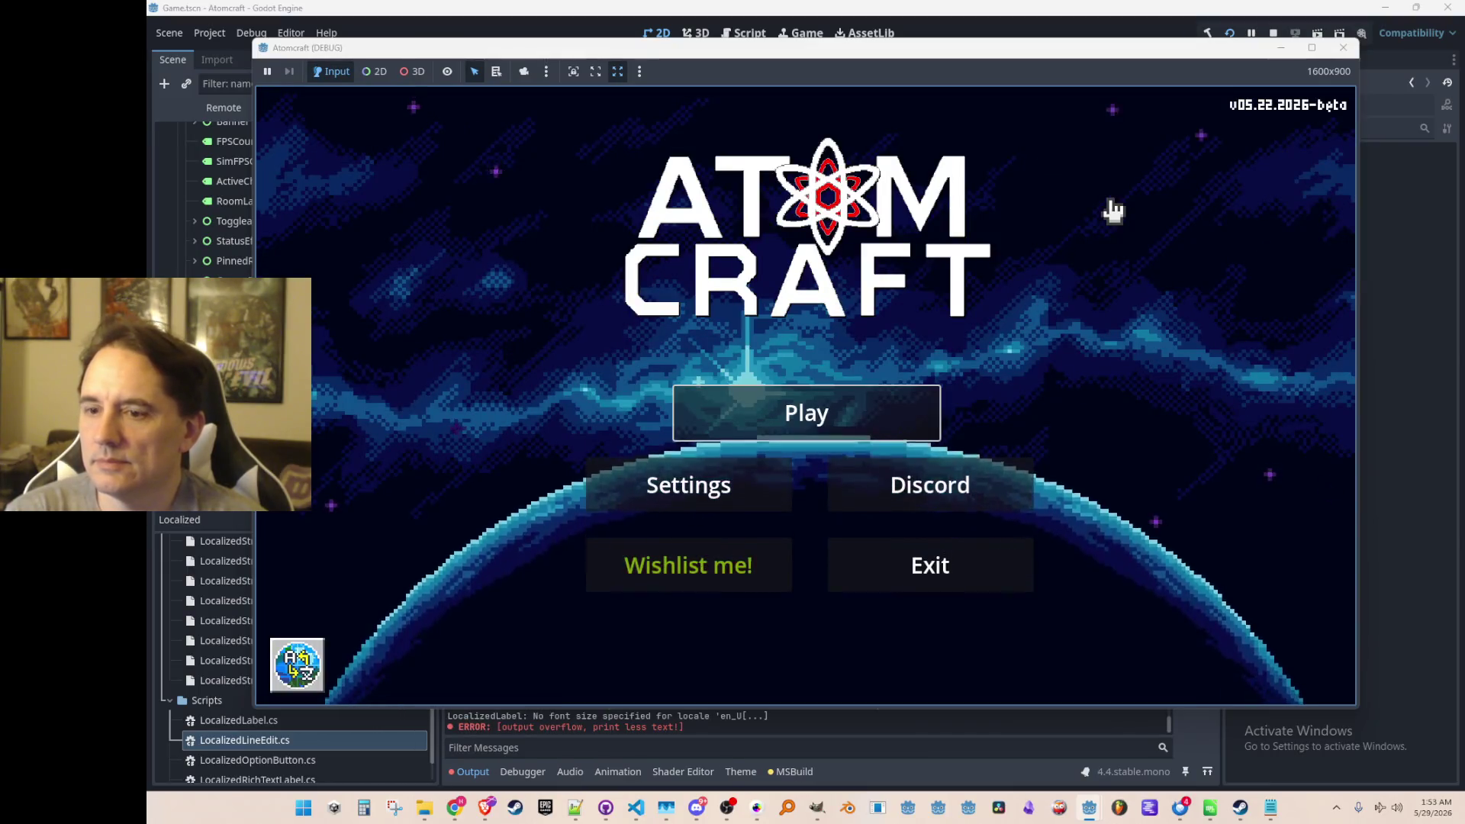
Start a game with a player profile, load the NPC TEST H world, and open the tabbed window.
{"action": "left_click", "coordinate": [722, 419]}
{"action": "scroll", "coordinate": [808, 427], "scroll_direction": "down", "scroll_amount": 3}
{"action": "left_click", "coordinate": [850, 369]}
{"action": "scroll", "coordinate": [858, 369], "scroll_direction": "down", "scroll_amount": 10}
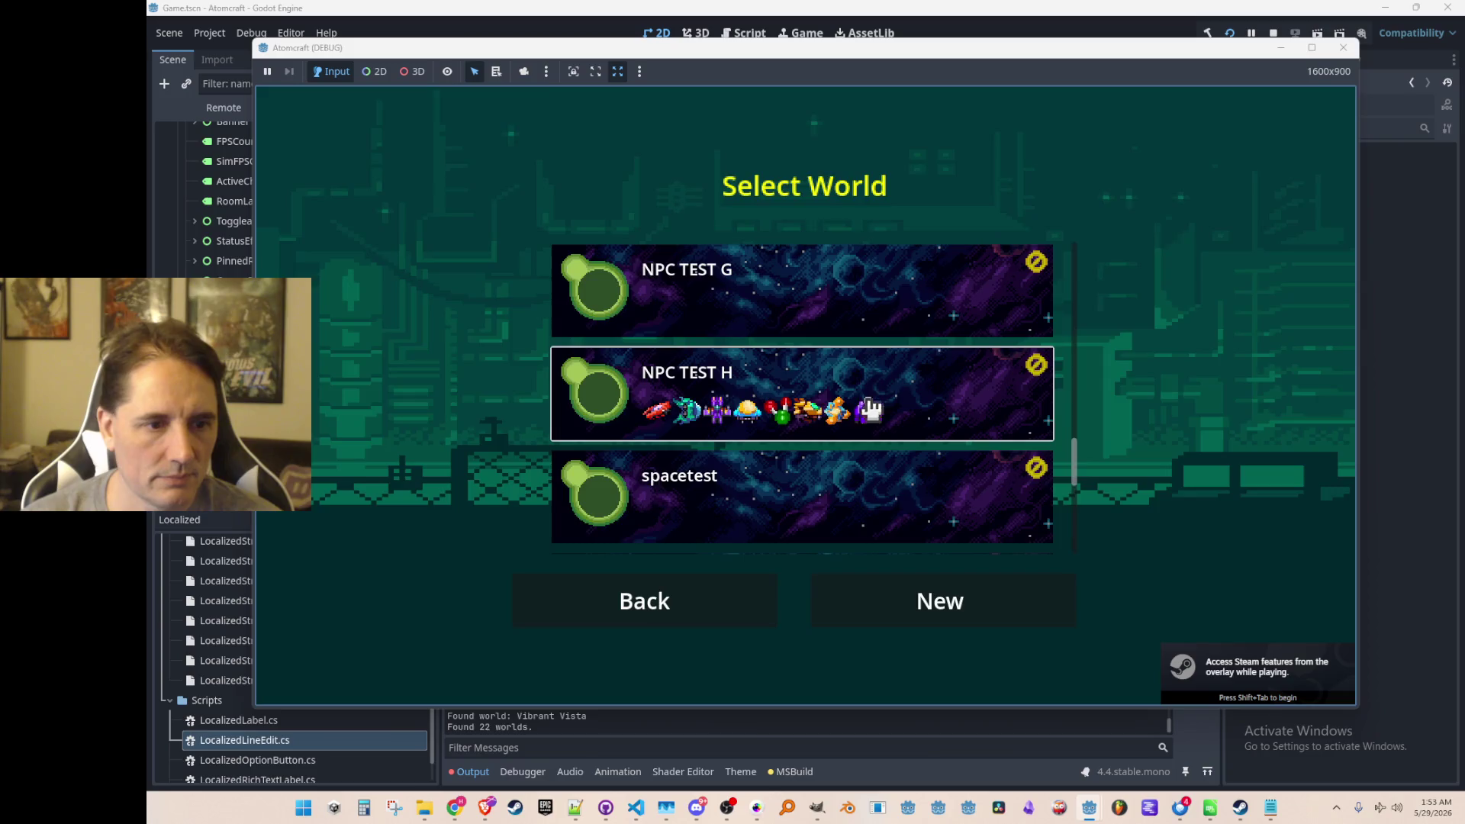
{"action": "left_click", "coordinate": [869, 404]}
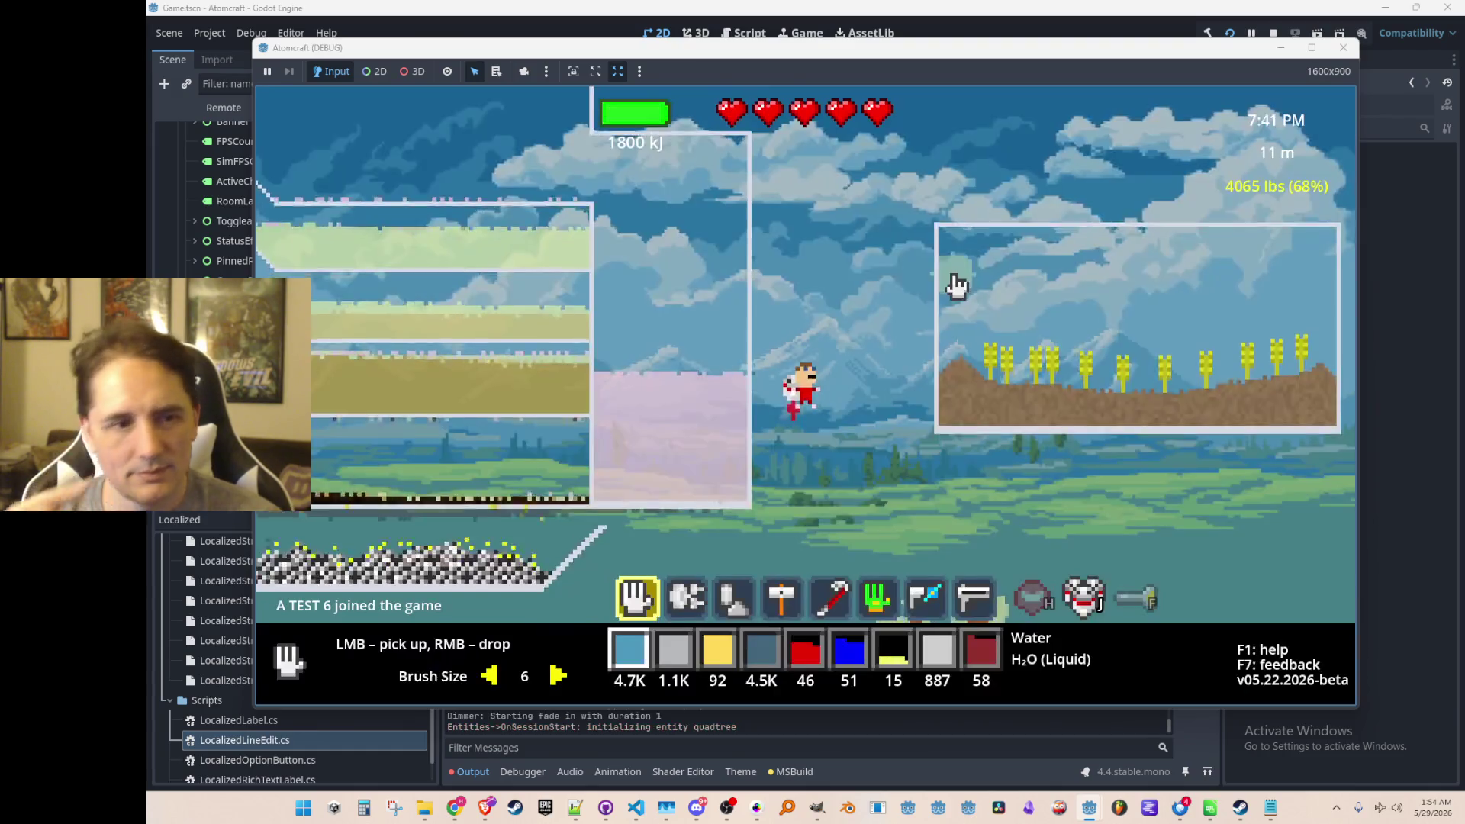
{"action": "key", "text": "Tab"}
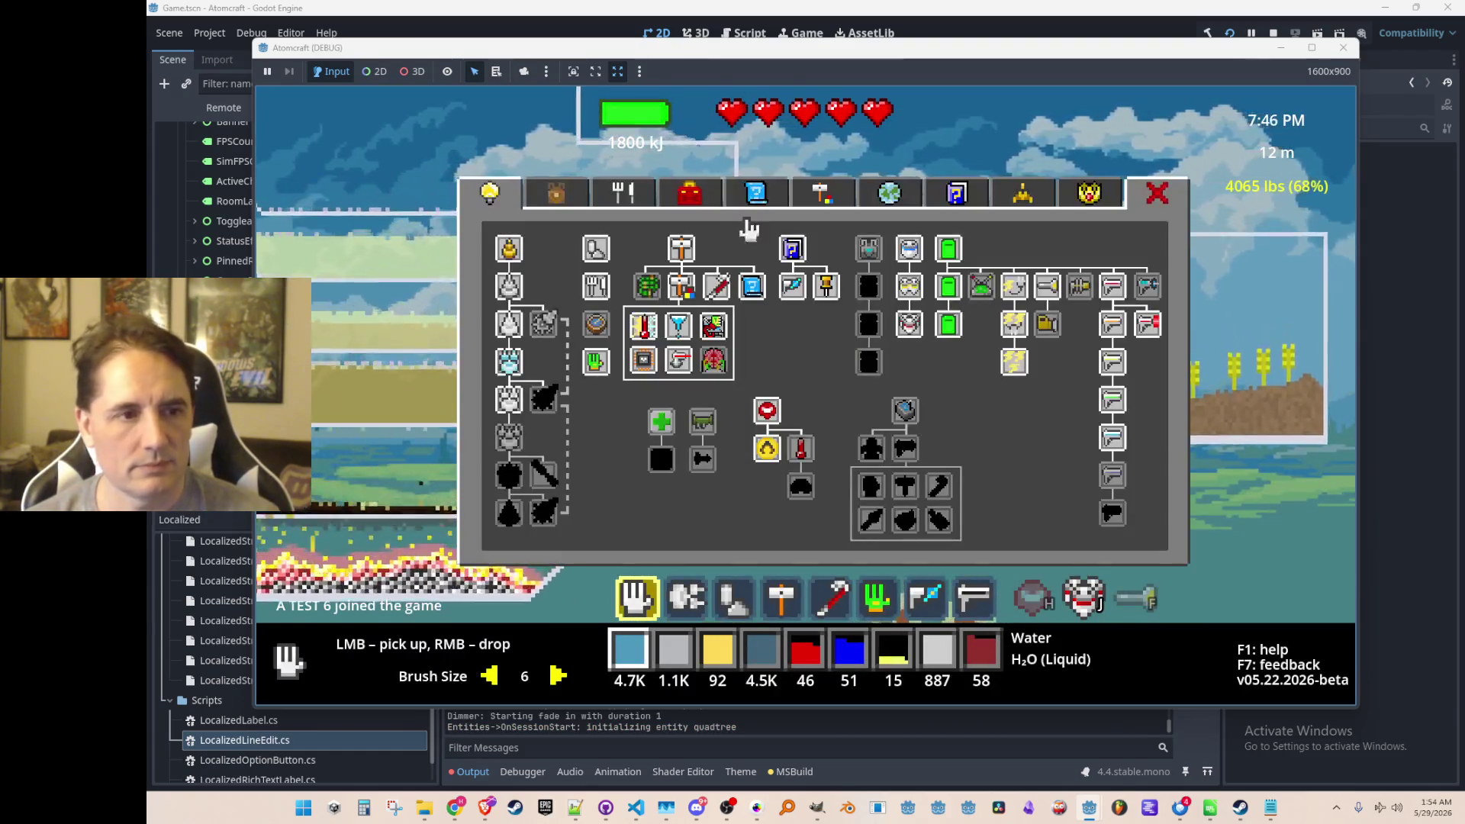
Filter the inventory materials list for 'alumina', then clear the filter.
{"action": "left_click", "coordinate": [576, 201]}
{"action": "type", "text": "alumina"}
{"action": "key", "text": "BackSpace"}
{"action": "key", "text": "BackSpace"}
{"action": "key", "text": "BackSpace"}
{"action": "key", "text": "BackSpace"}
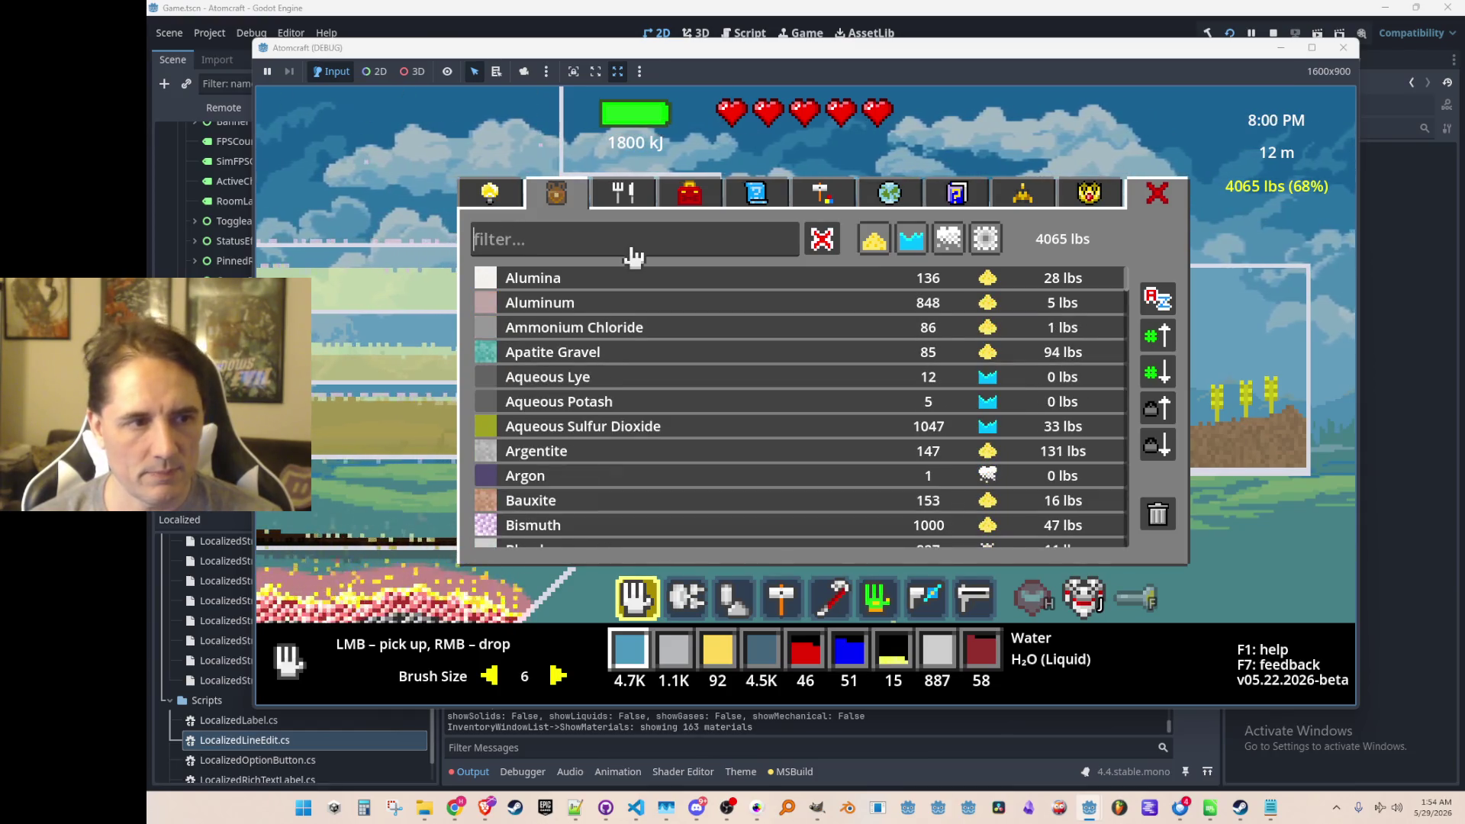
Close the inventory, view the F1 controls help, reopen and close the inventory, then pause.
{"action": "key", "text": "Escape"}
{"action": "key", "text": "Escape"}
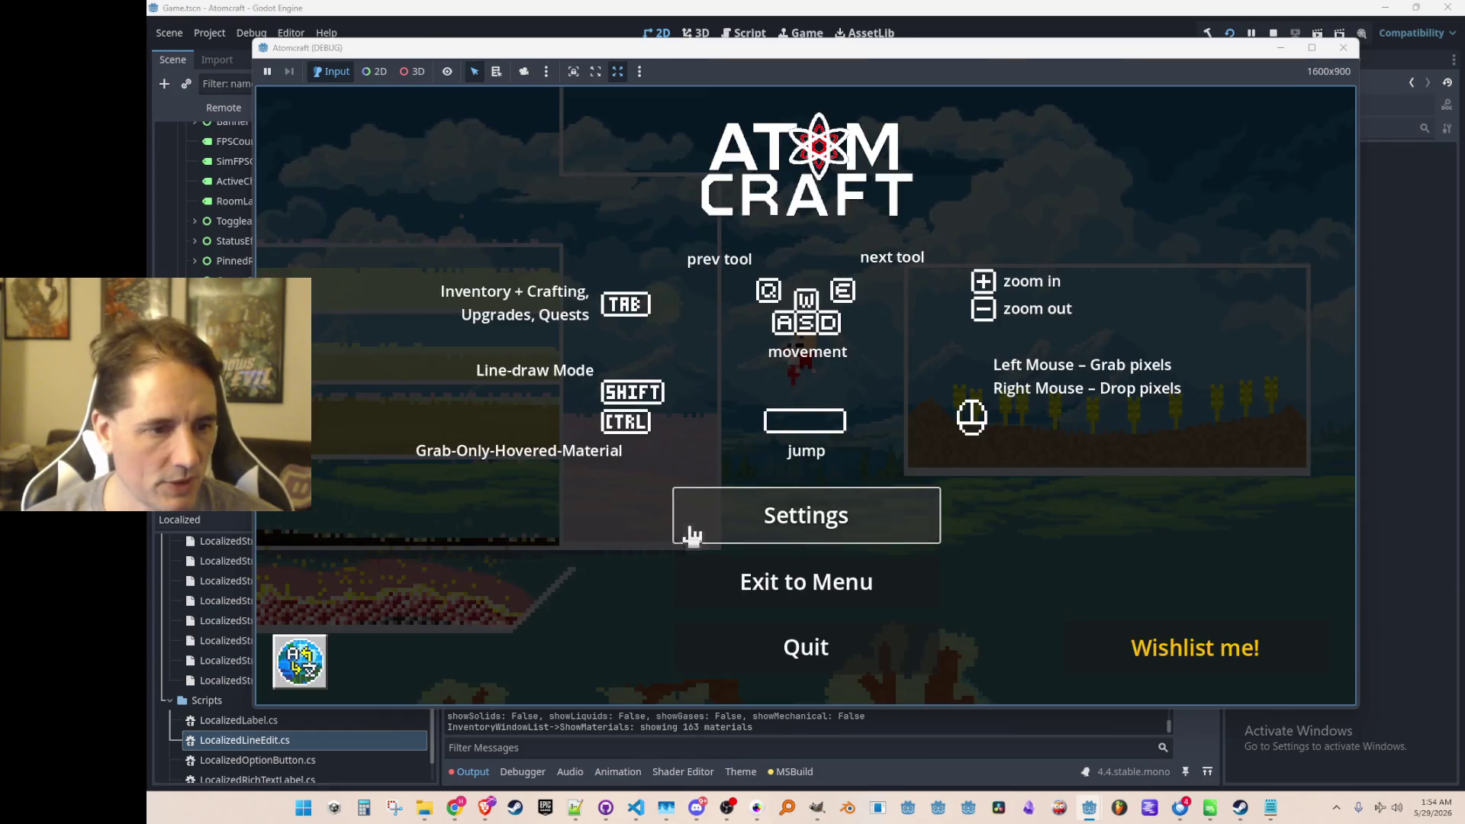
{"action": "key", "text": "Escape"}
{"action": "key", "text": "F1"}
{"action": "key", "text": "Escape"}
{"action": "key", "text": "Escape"}
{"action": "key", "text": "Escape"}
{"action": "key", "text": "i"}
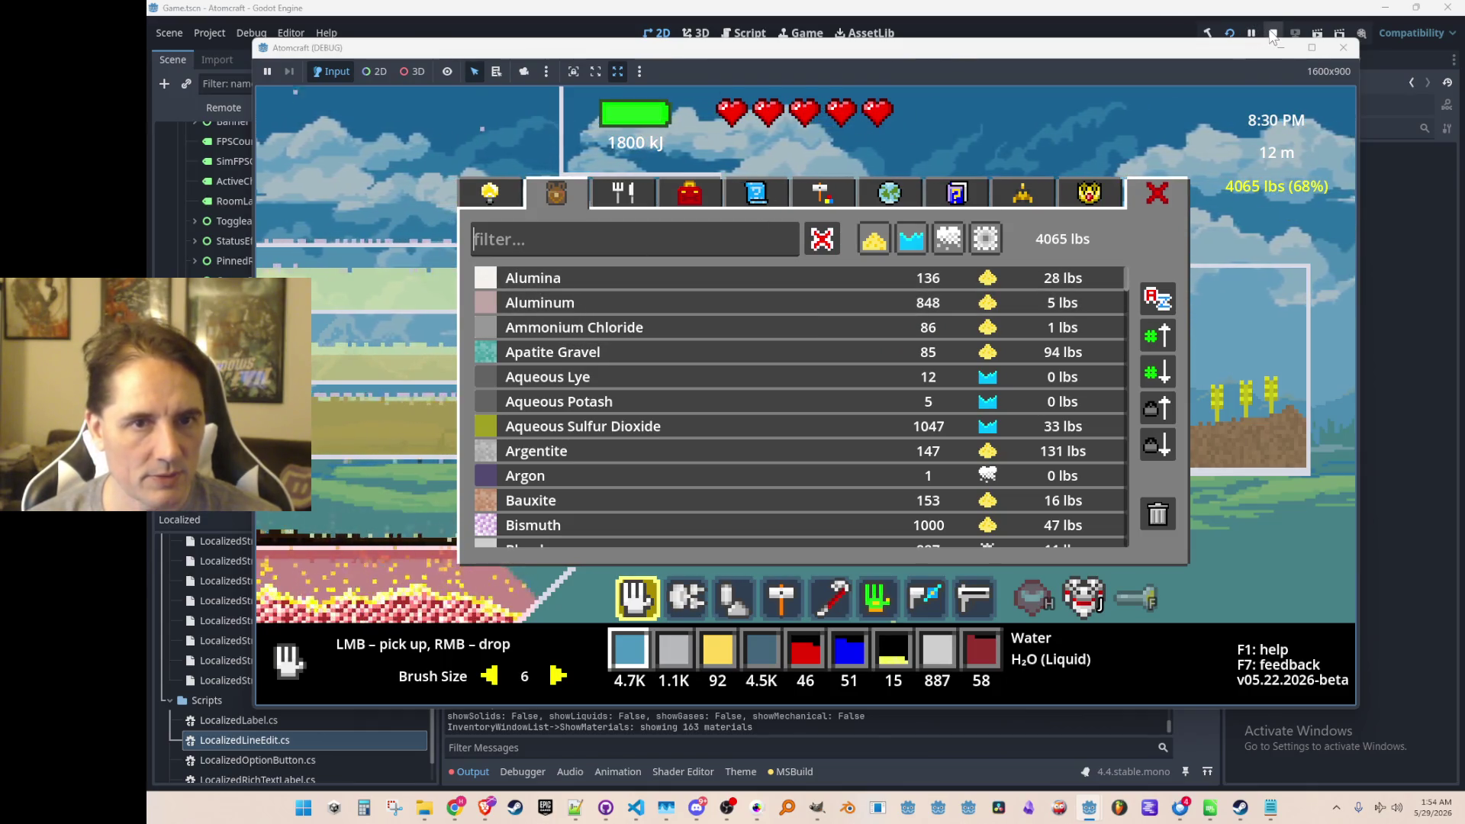
{"action": "left_click", "coordinate": [940, 136]}
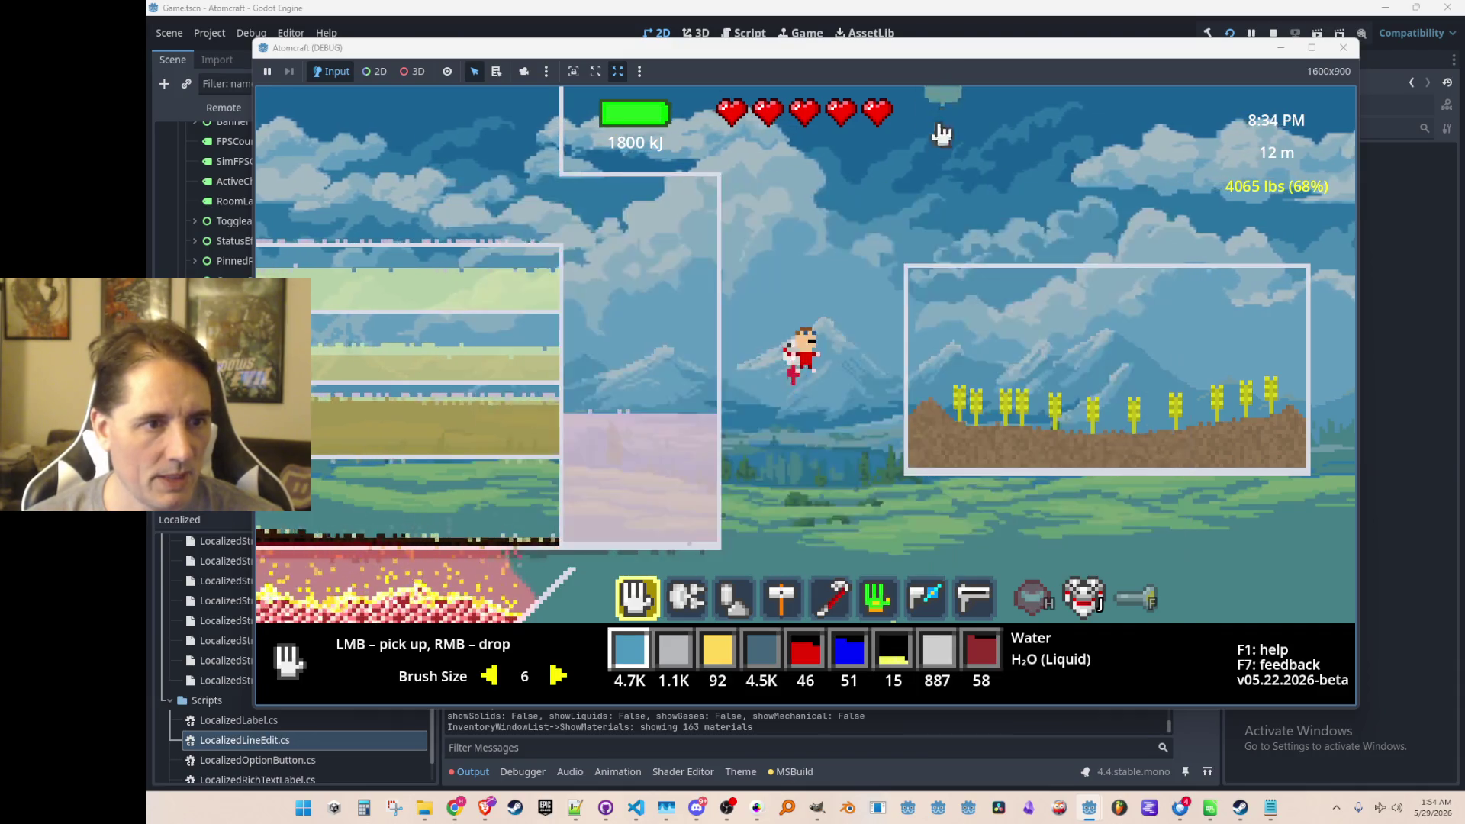
{"action": "key", "text": "Escape"}
Switch the language to German and check the German material names and Argon guide.
{"action": "left_click", "coordinate": [299, 673]}
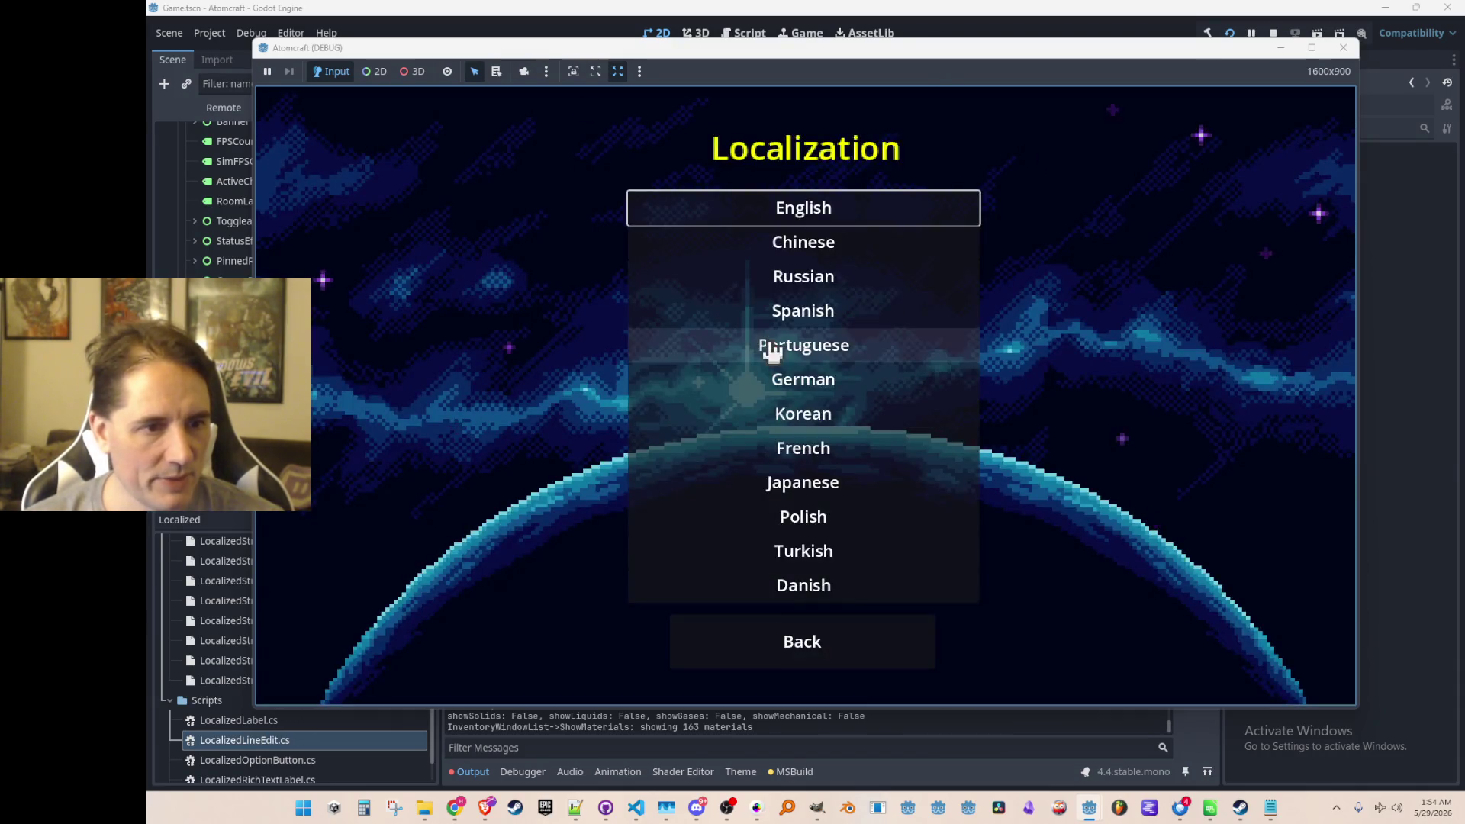
{"action": "left_click", "coordinate": [773, 380]}
{"action": "key", "text": "Escape"}
{"action": "key", "text": "Tab"}
{"action": "key", "text": "Tab"}
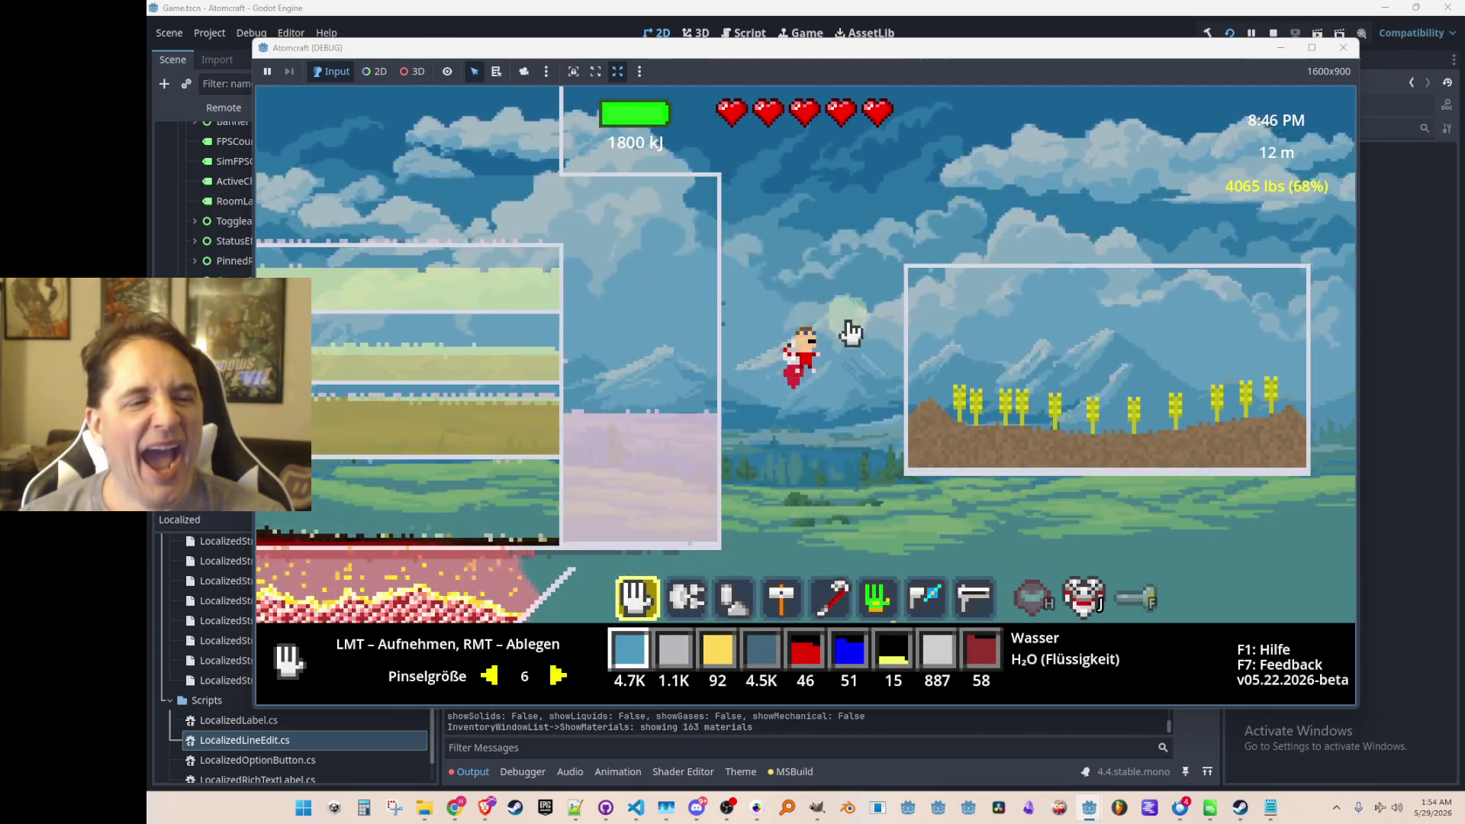
{"action": "key", "text": "Escape"}
{"action": "key", "text": "Escape"}
{"action": "key", "text": "Tab"}
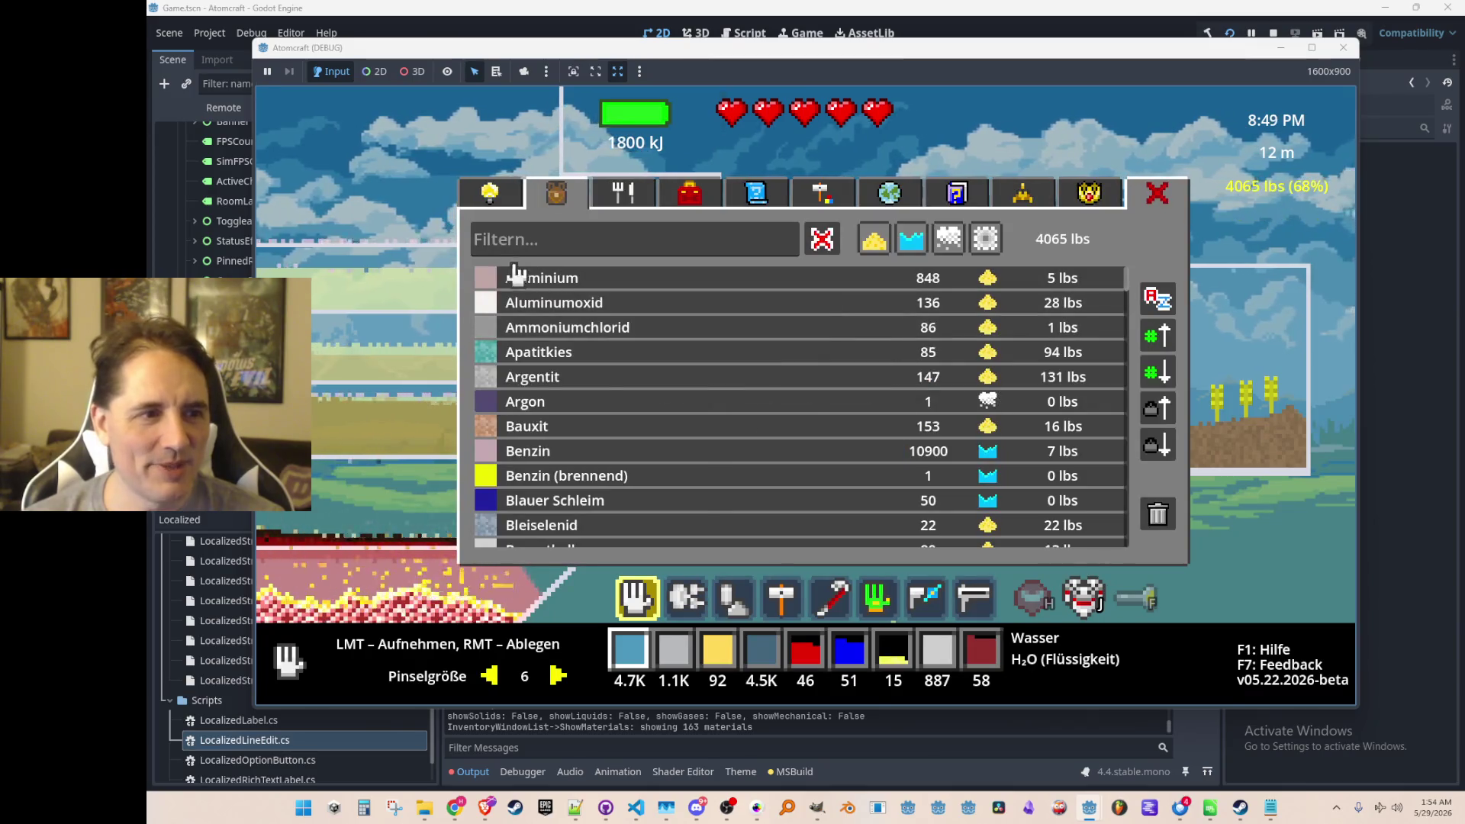
{"action": "right_click", "coordinate": [775, 398]}
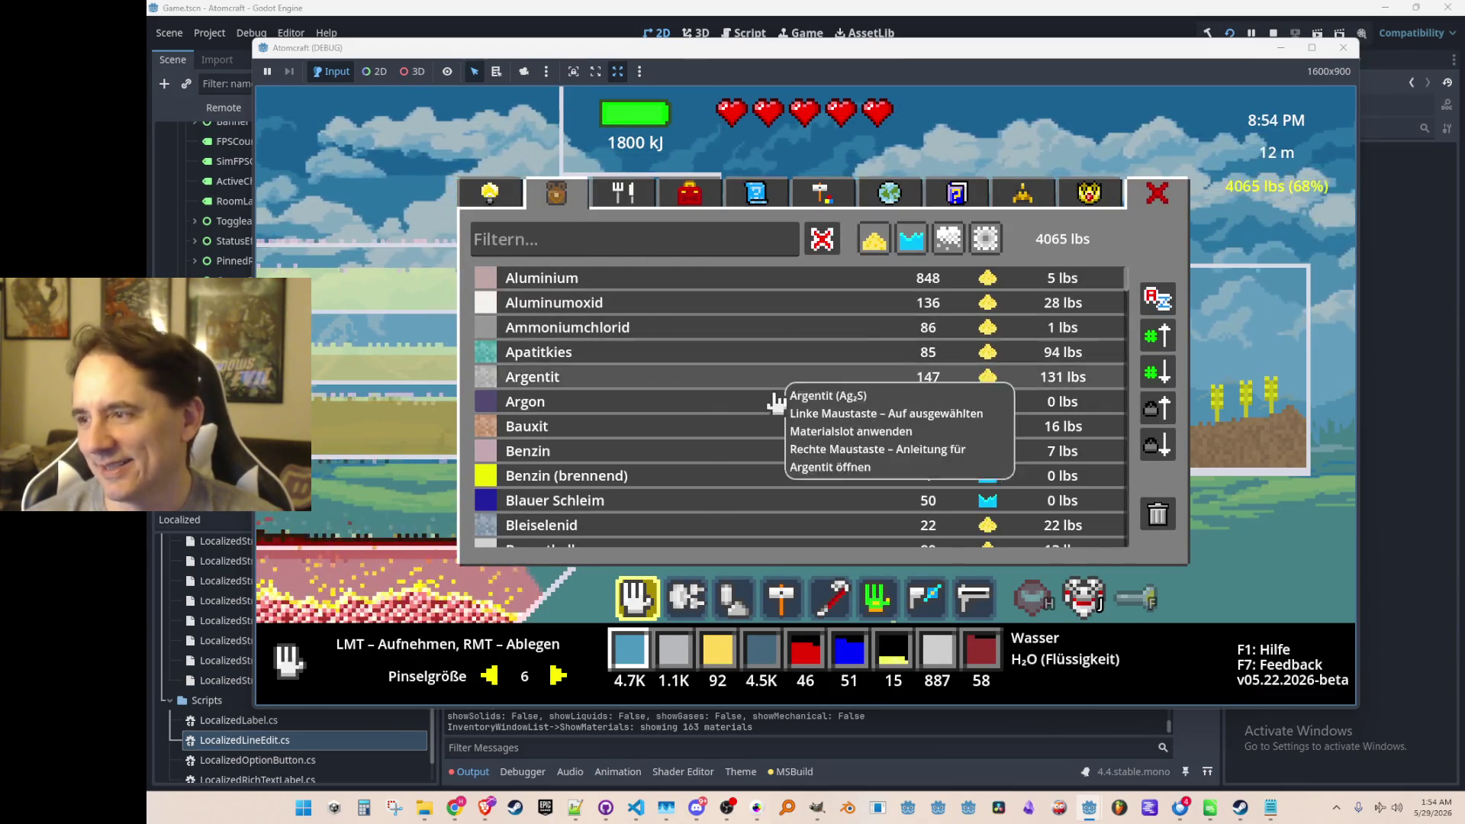
Change the game language from German to Japanese.
{"action": "key", "text": "Escape"}
{"action": "key", "text": "Escape"}
{"action": "key", "text": "Return"}
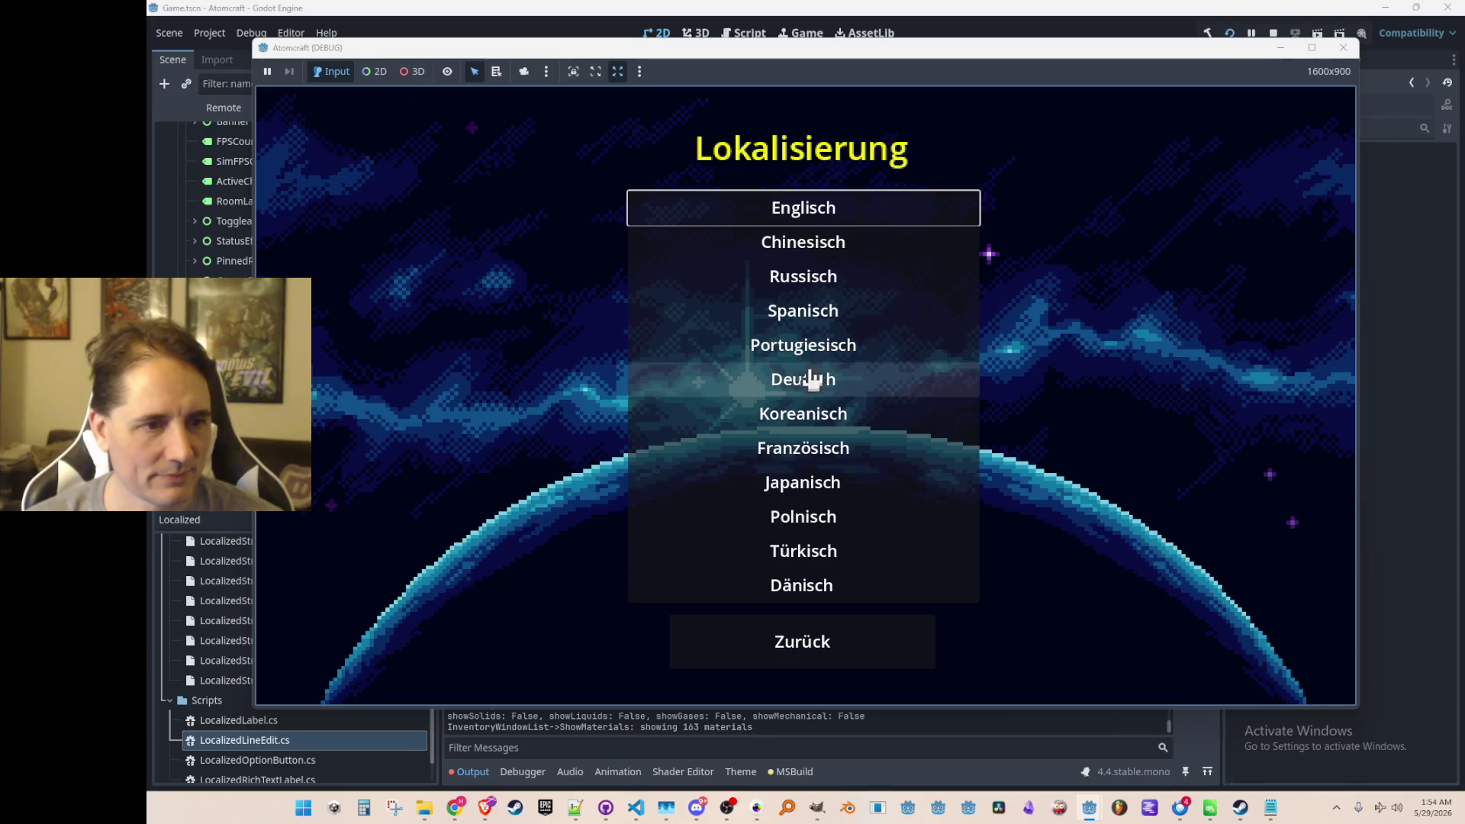
{"action": "left_click", "coordinate": [791, 479]}
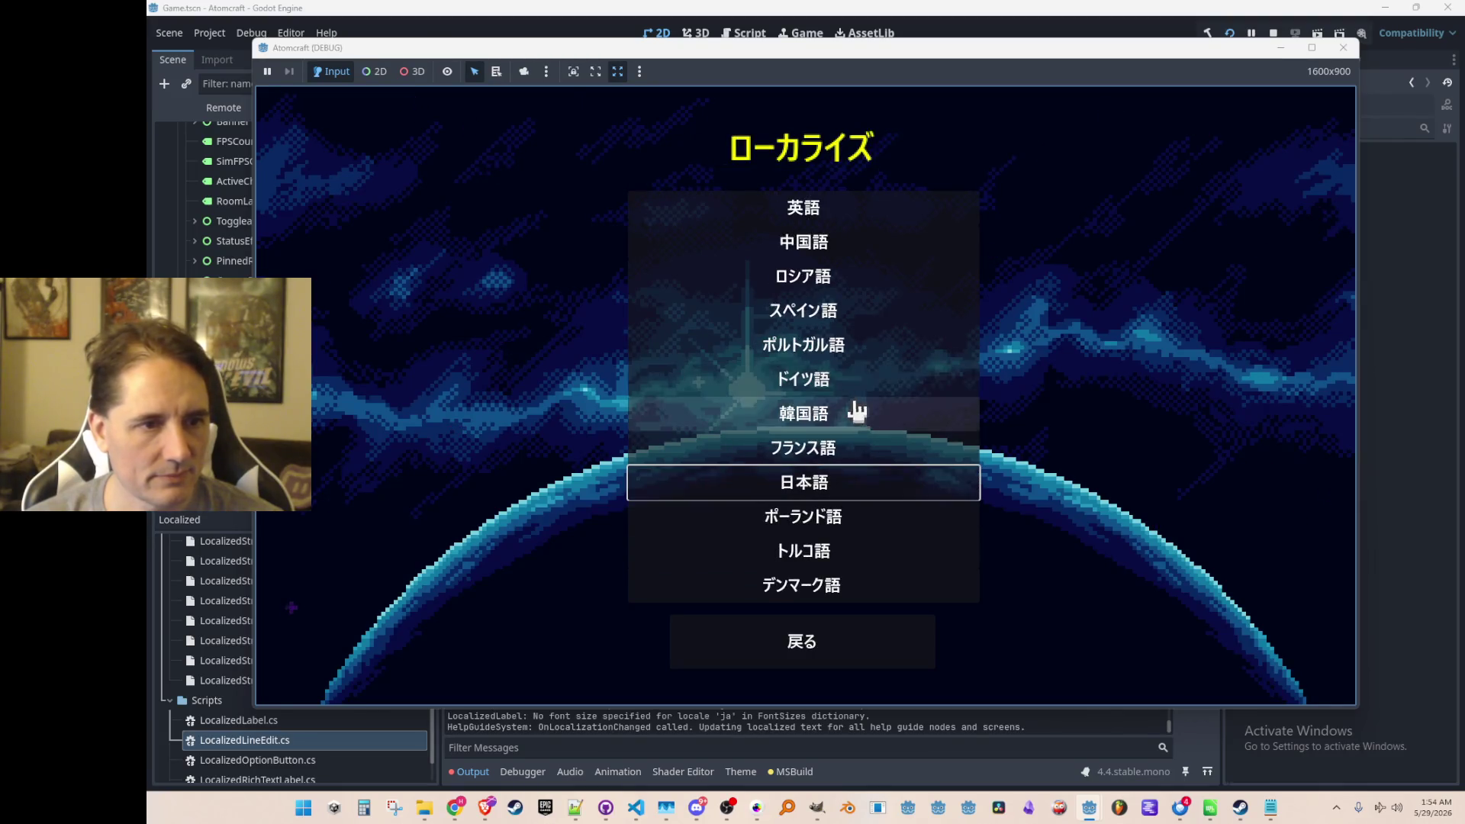
{"action": "key", "text": "Escape"}
{"action": "key", "text": "Escape"}
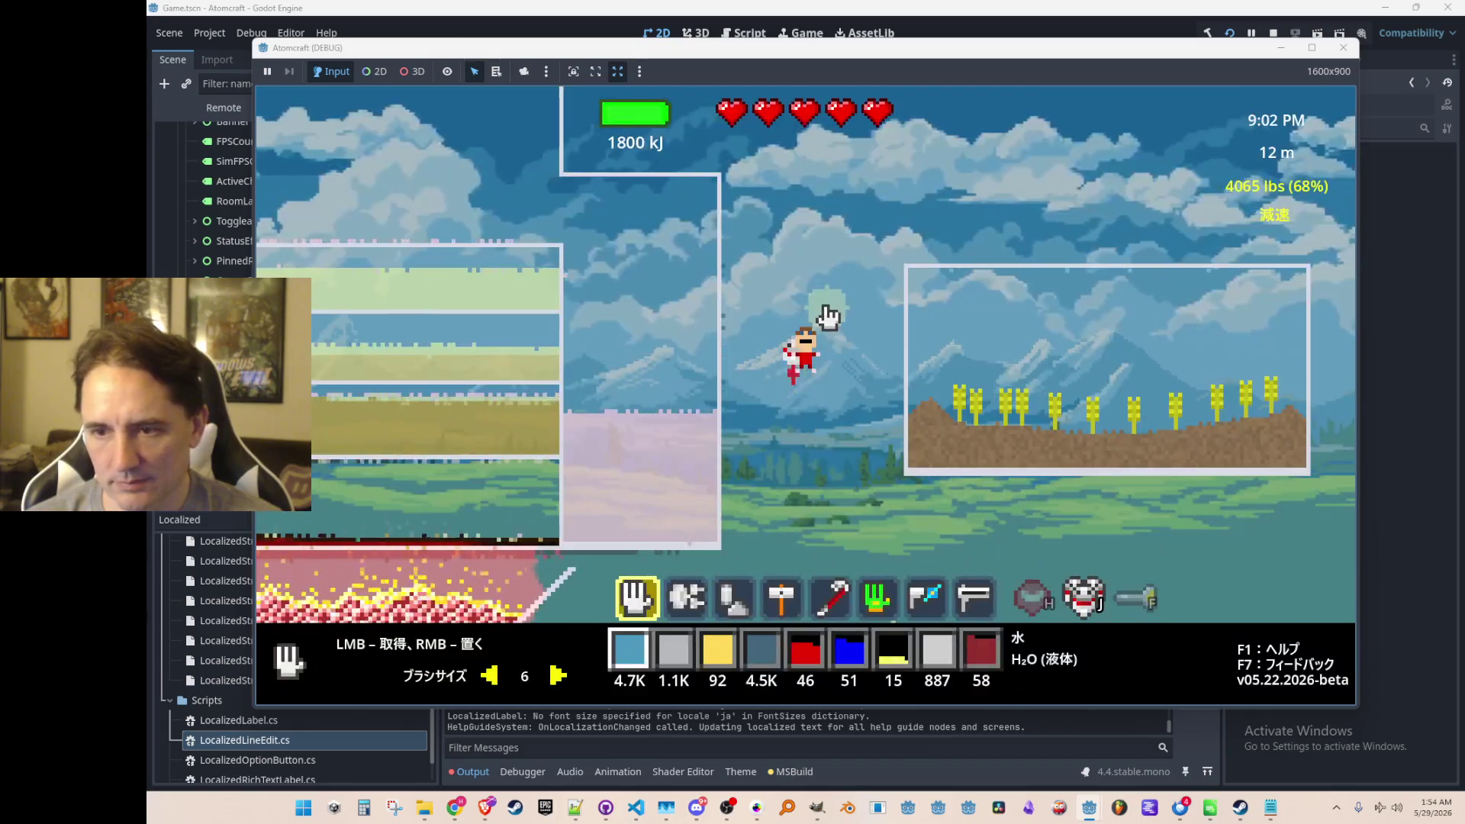
{"action": "key", "text": "i"}
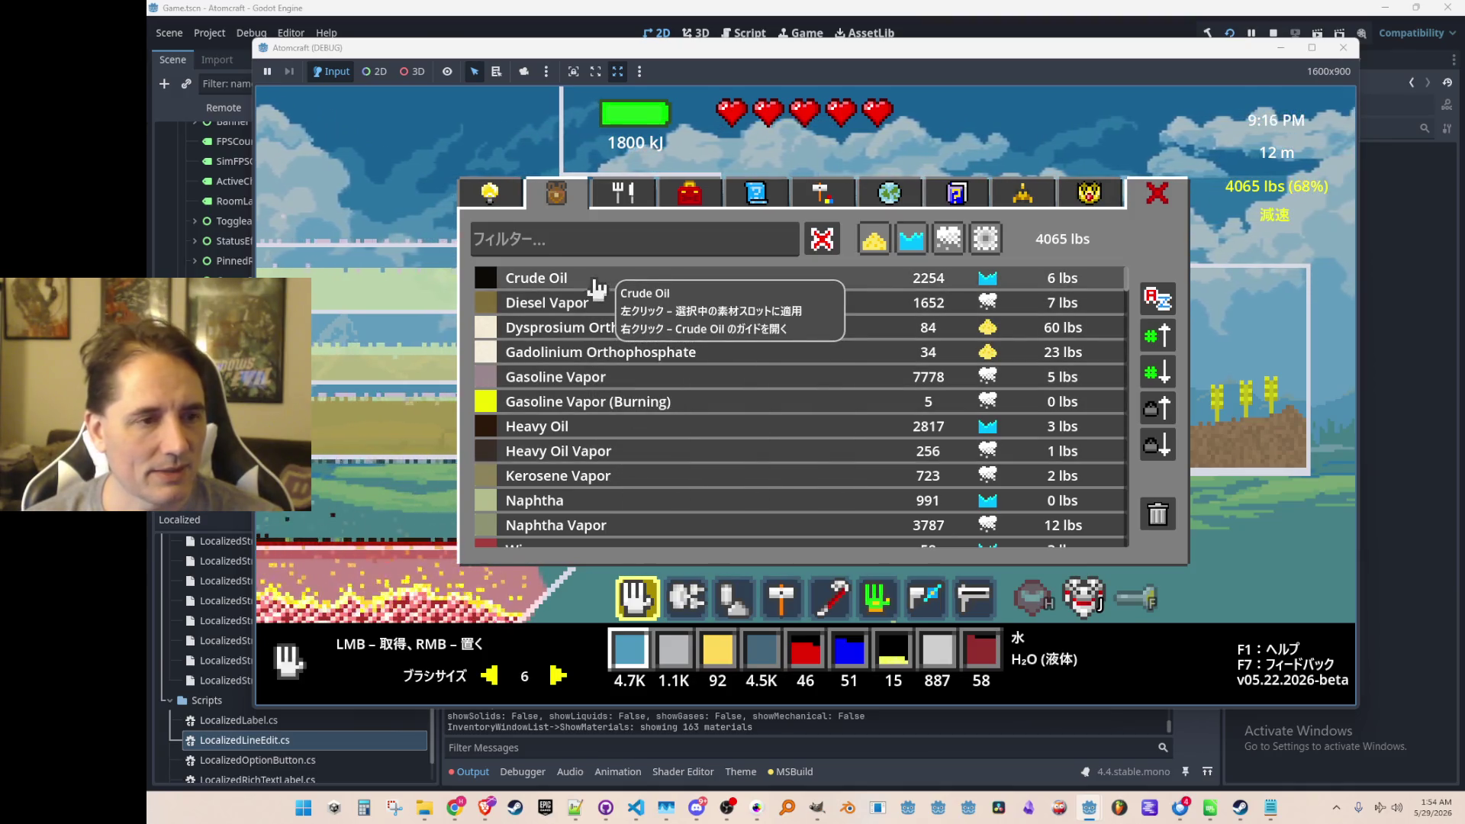
{"action": "scroll", "coordinate": [598, 328], "scroll_direction": "down", "scroll_amount": 15}
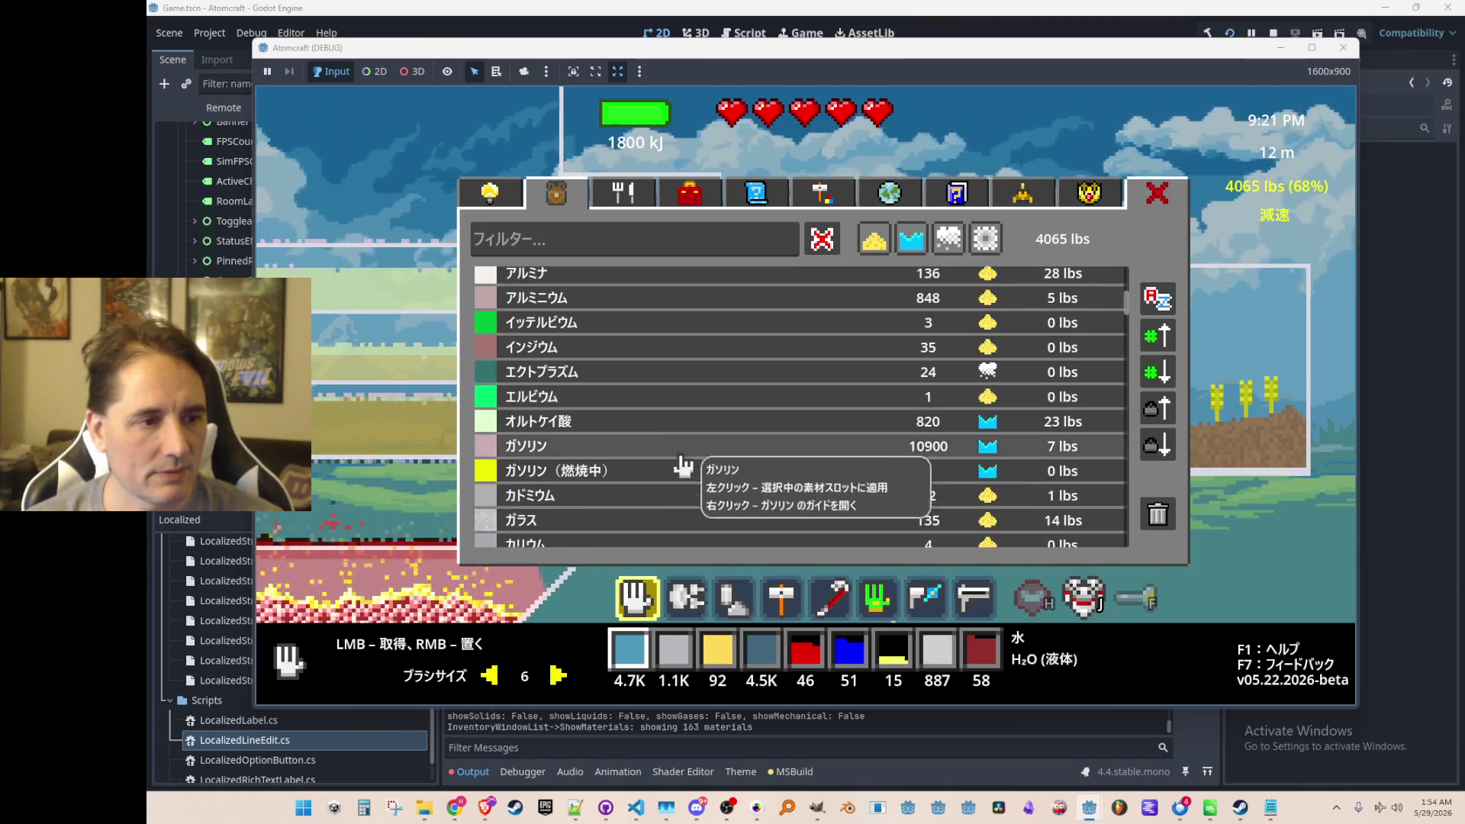
{"action": "scroll", "coordinate": [698, 398], "scroll_direction": "down", "scroll_amount": 15}
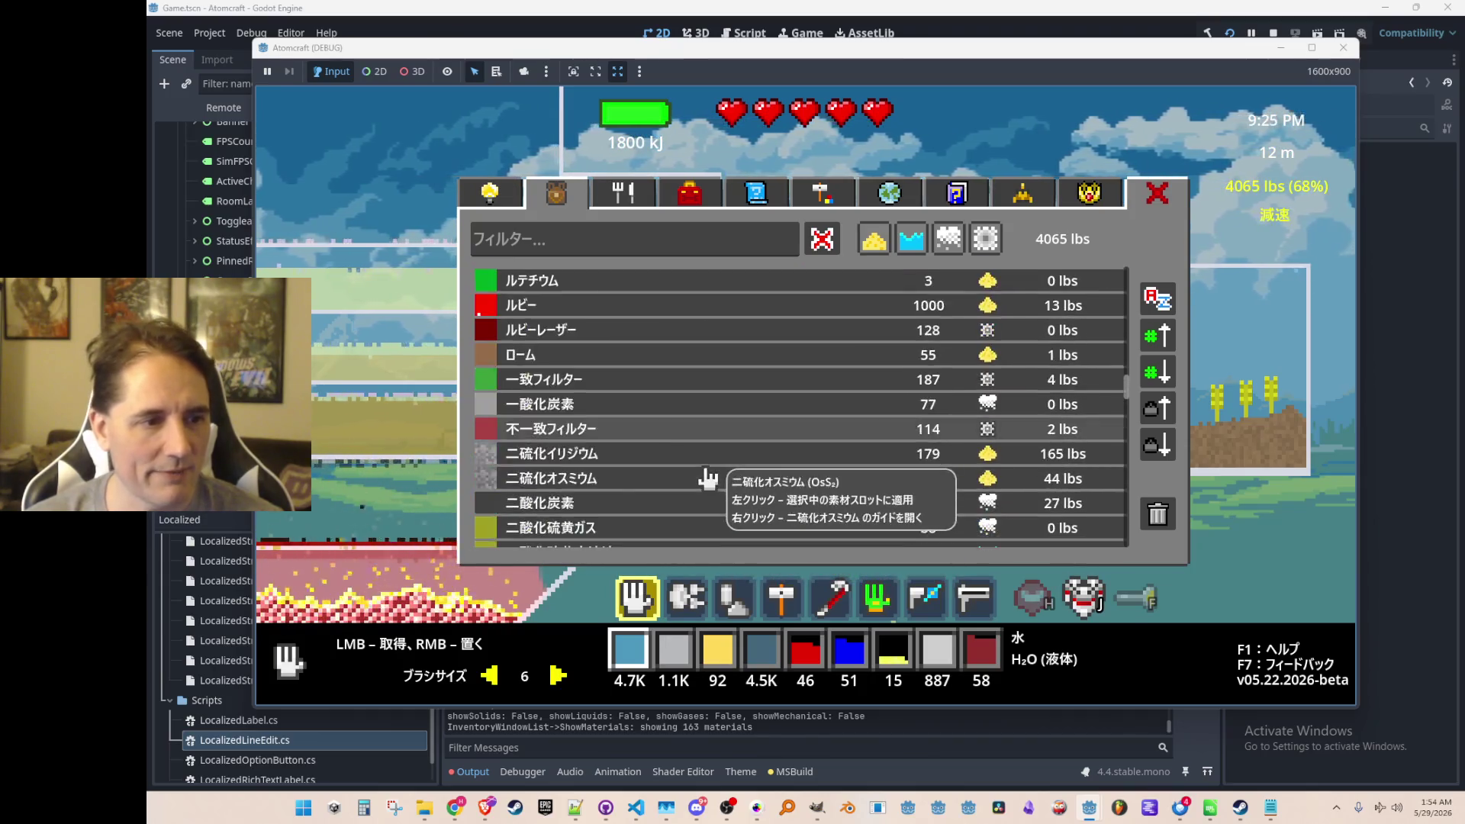
{"action": "scroll", "coordinate": [719, 482], "scroll_direction": "down", "scroll_amount": 15}
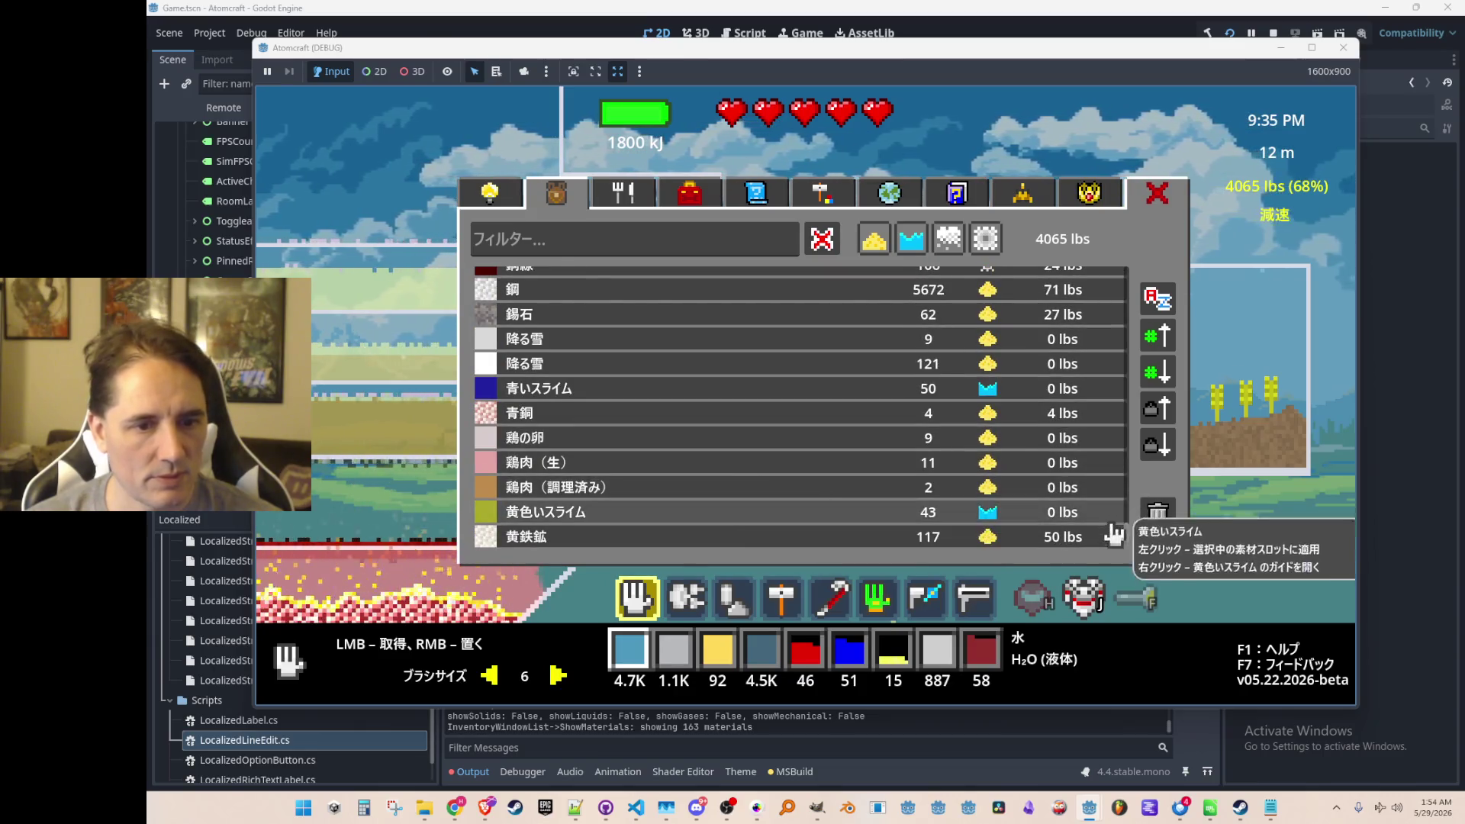
{"action": "left_click_drag", "start_coordinate": [1127, 537], "coordinate": [1103, 298]}
{"action": "scroll", "coordinate": [1098, 305], "scroll_direction": "up", "scroll_amount": 5}
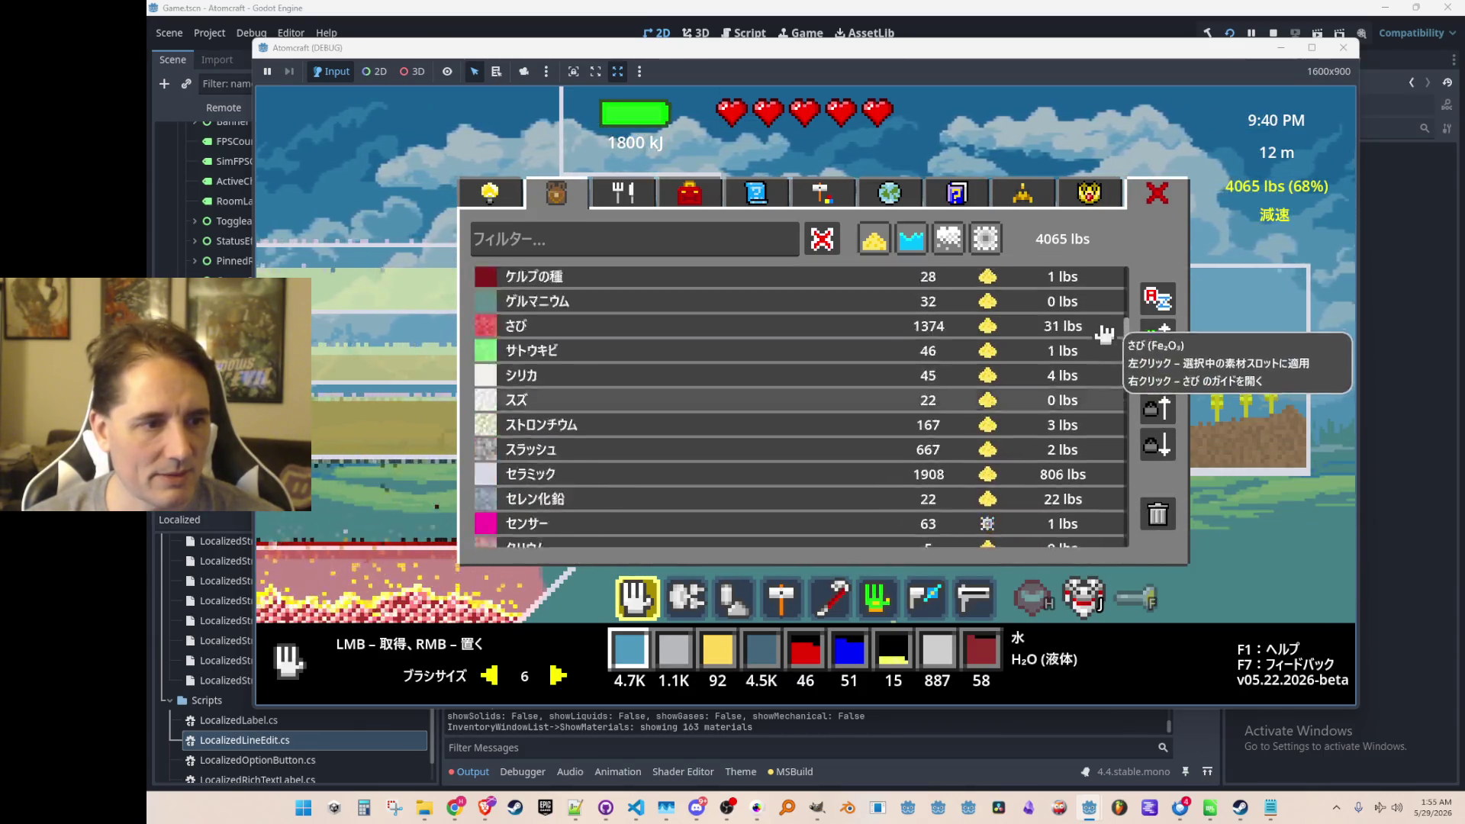
{"action": "scroll", "coordinate": [1095, 309], "scroll_direction": "up", "scroll_amount": 4}
{"action": "scroll", "coordinate": [1093, 298], "scroll_direction": "up", "scroll_amount": 1}
{"action": "scroll", "coordinate": [1092, 297], "scroll_direction": "down", "scroll_amount": 1}
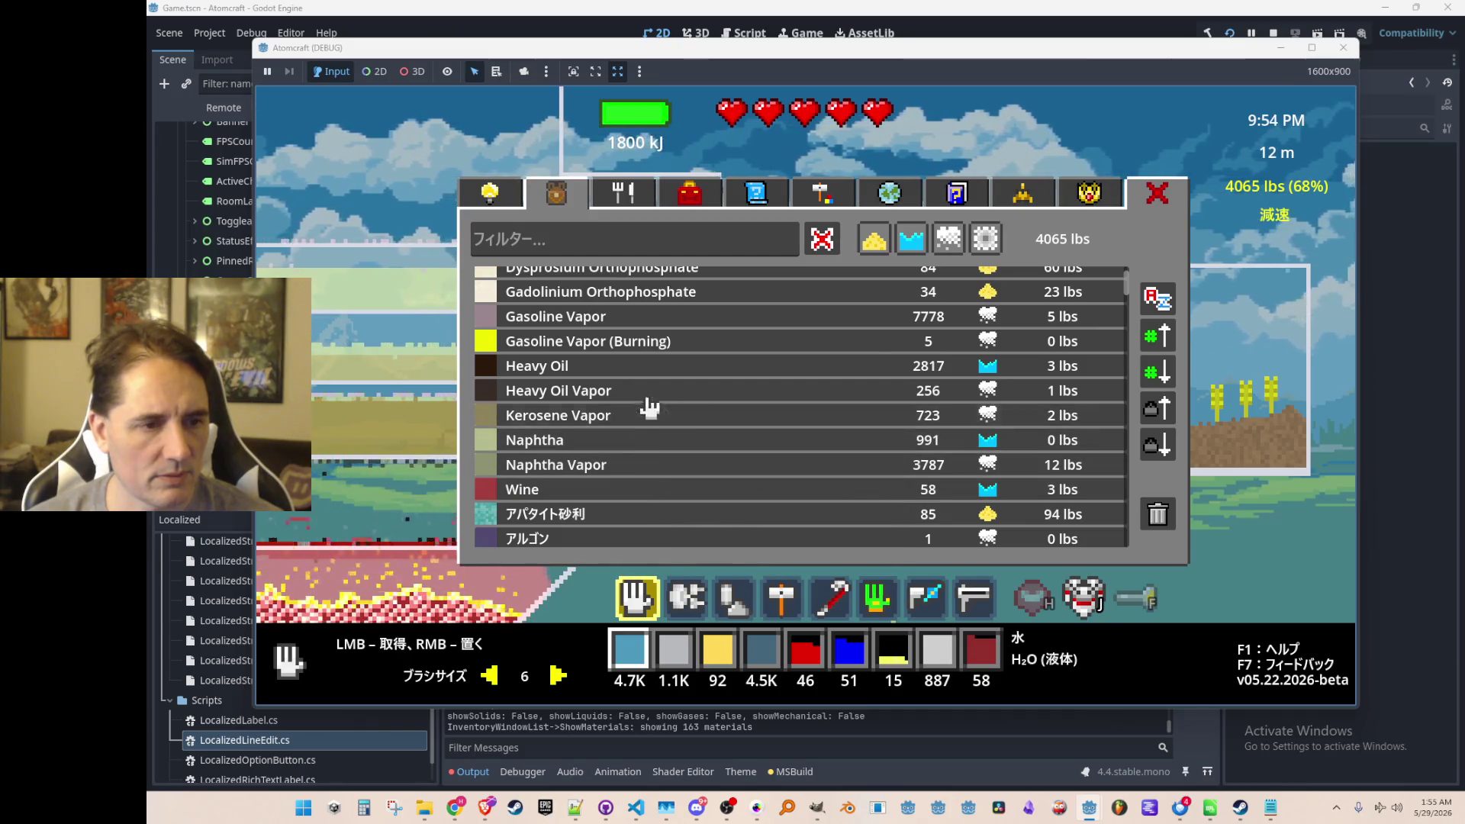
{"action": "scroll", "coordinate": [652, 359], "scroll_direction": "up", "scroll_amount": 2}
{"action": "scroll", "coordinate": [675, 366], "scroll_direction": "down", "scroll_amount": 4}
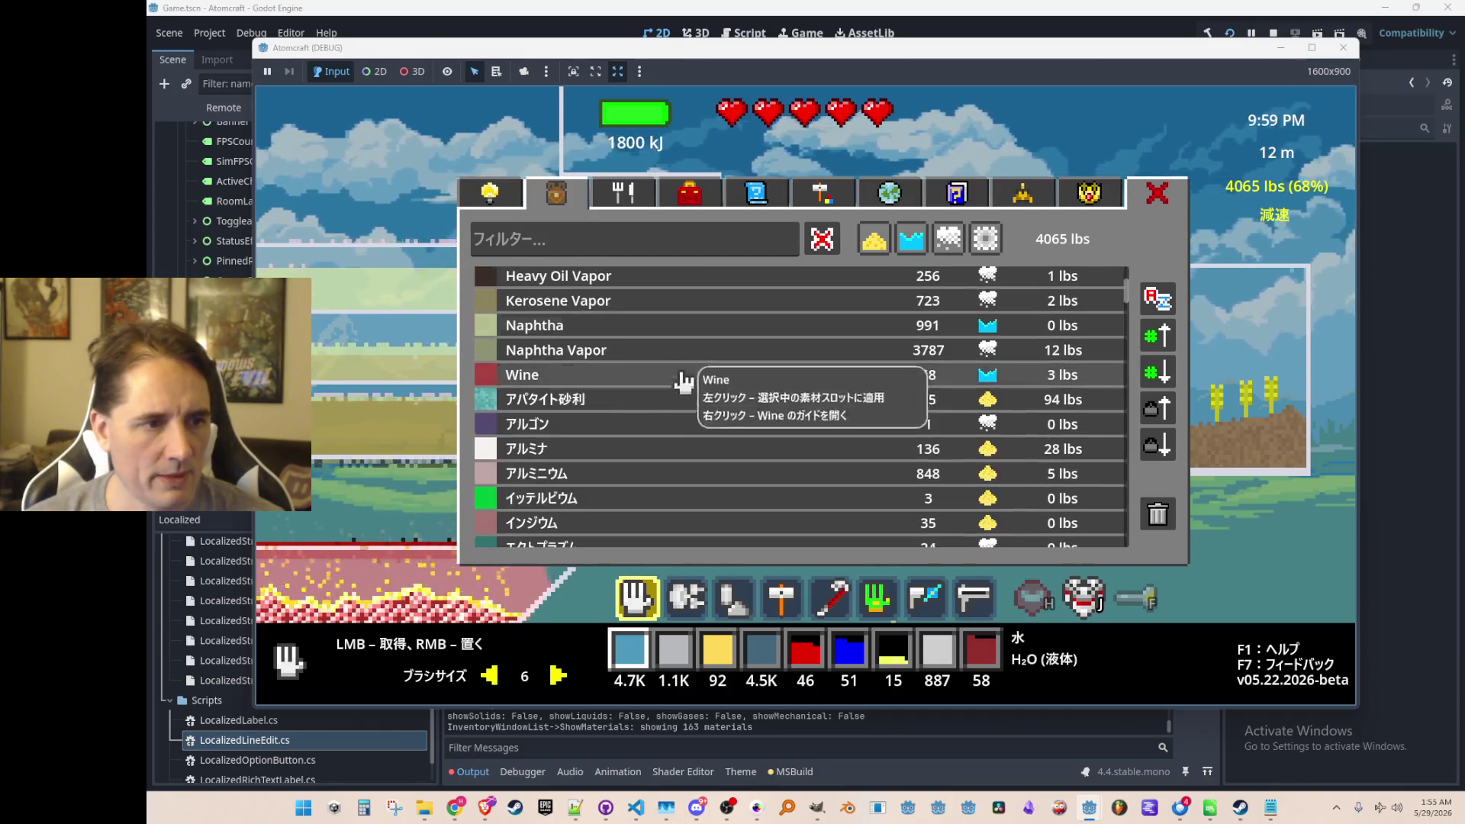
{"action": "scroll", "coordinate": [683, 382], "scroll_direction": "up", "scroll_amount": 4}
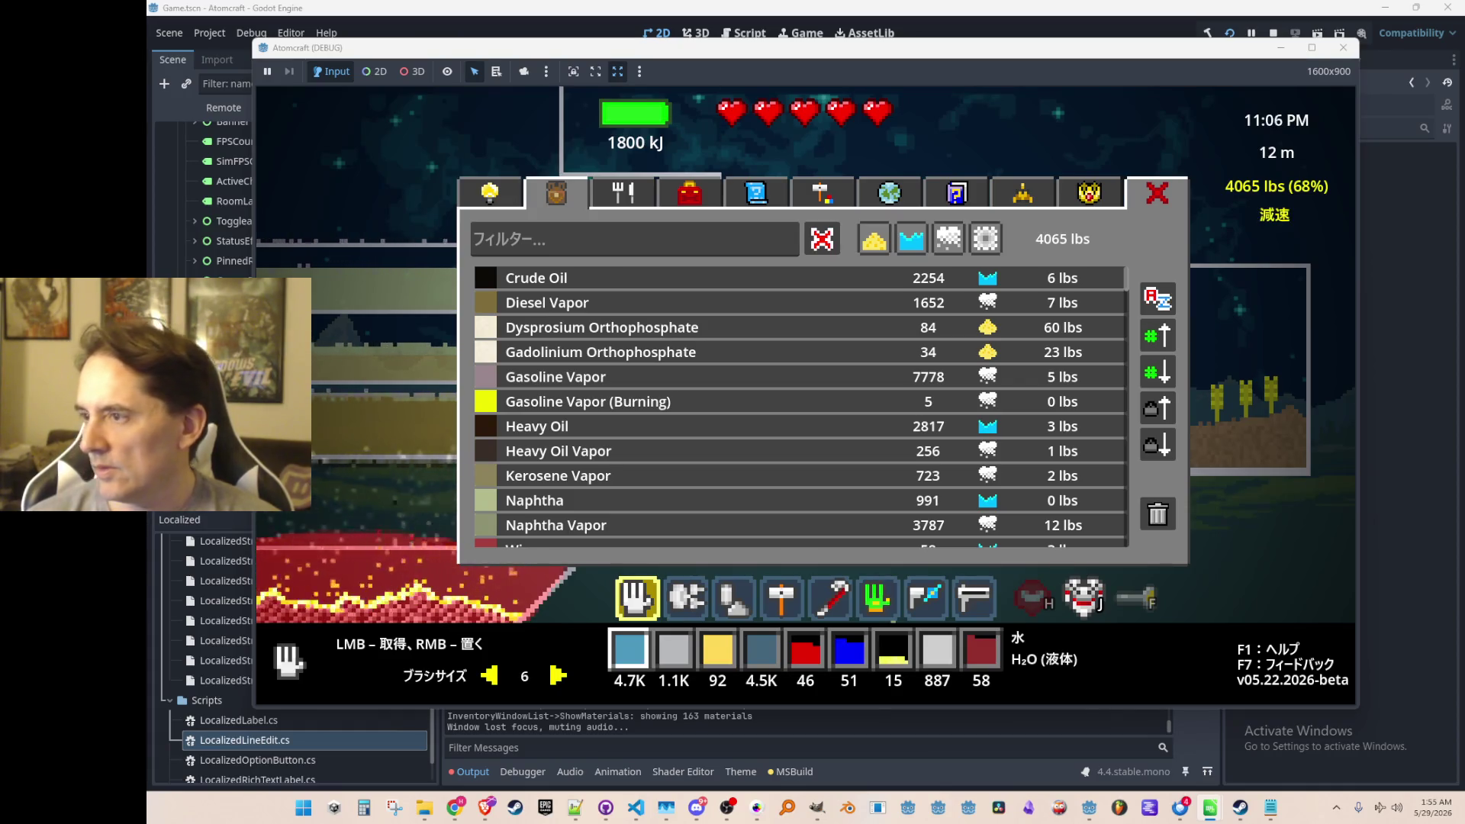
{"action": "left_click", "coordinate": [869, 145]}
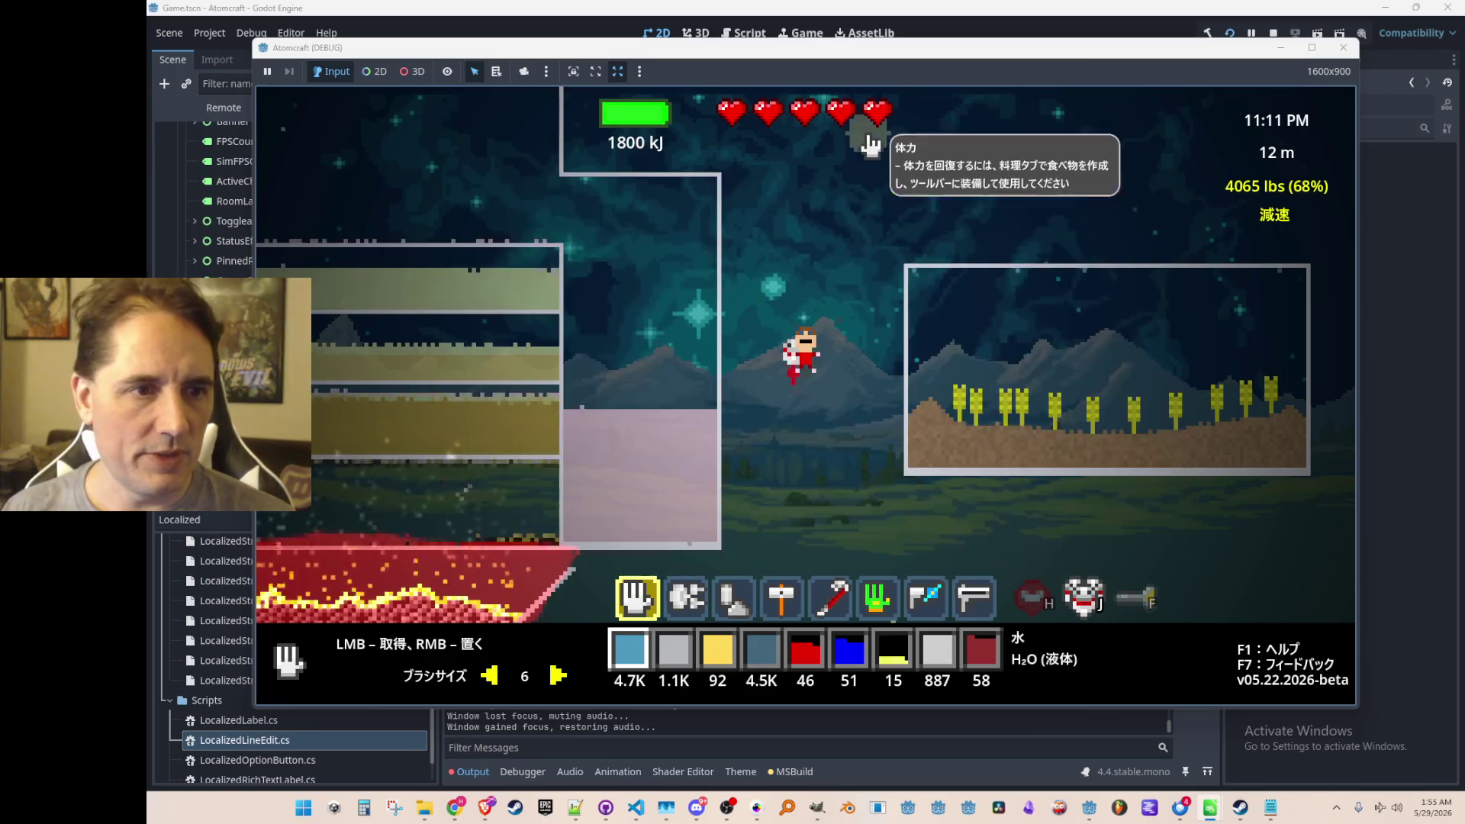
Switch the game language to Polish from the pause menu.
{"action": "key", "text": "Escape"}
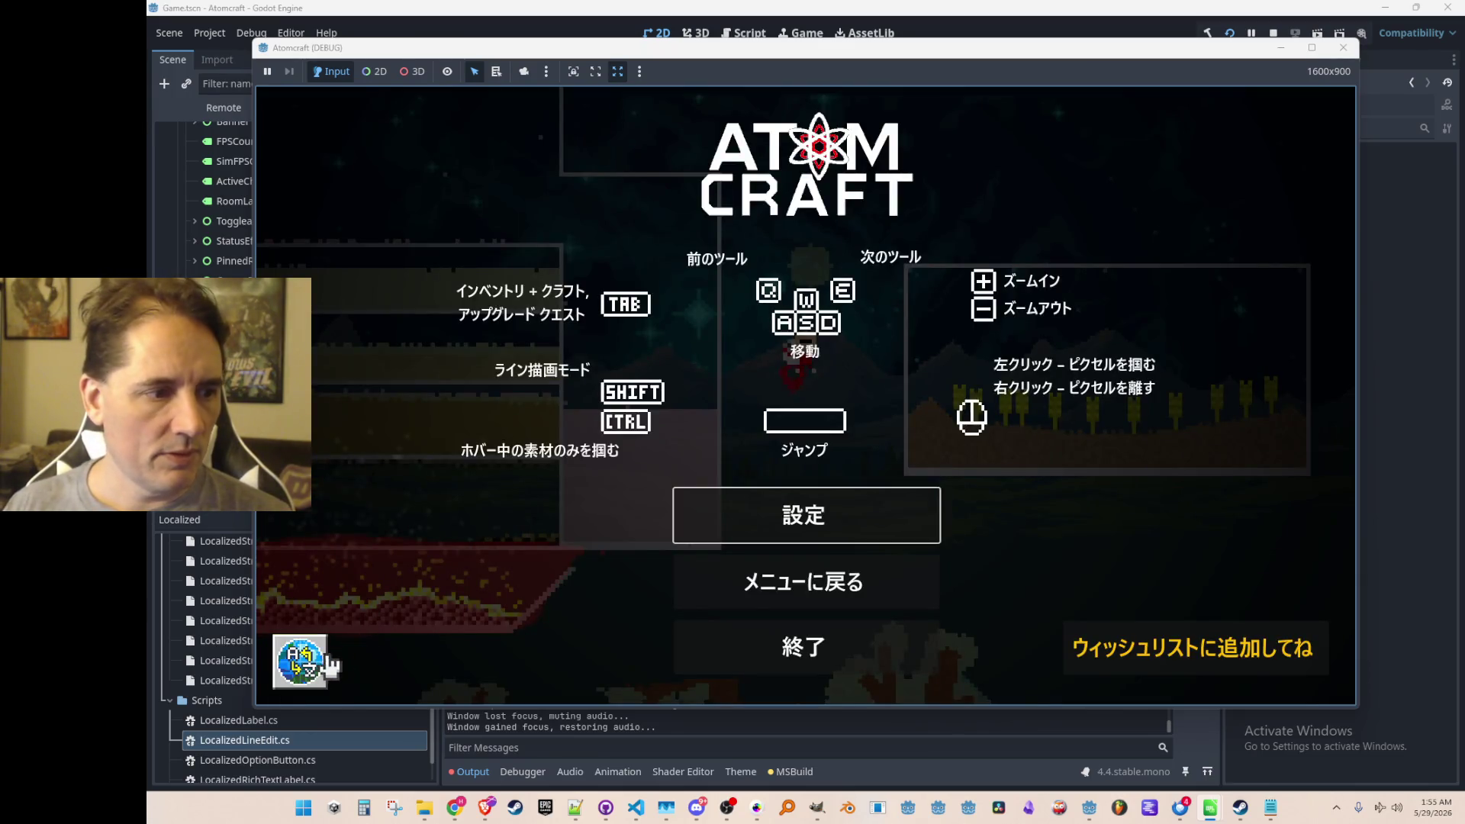
{"action": "left_click", "coordinate": [330, 661]}
{"action": "left_click", "coordinate": [804, 523]}
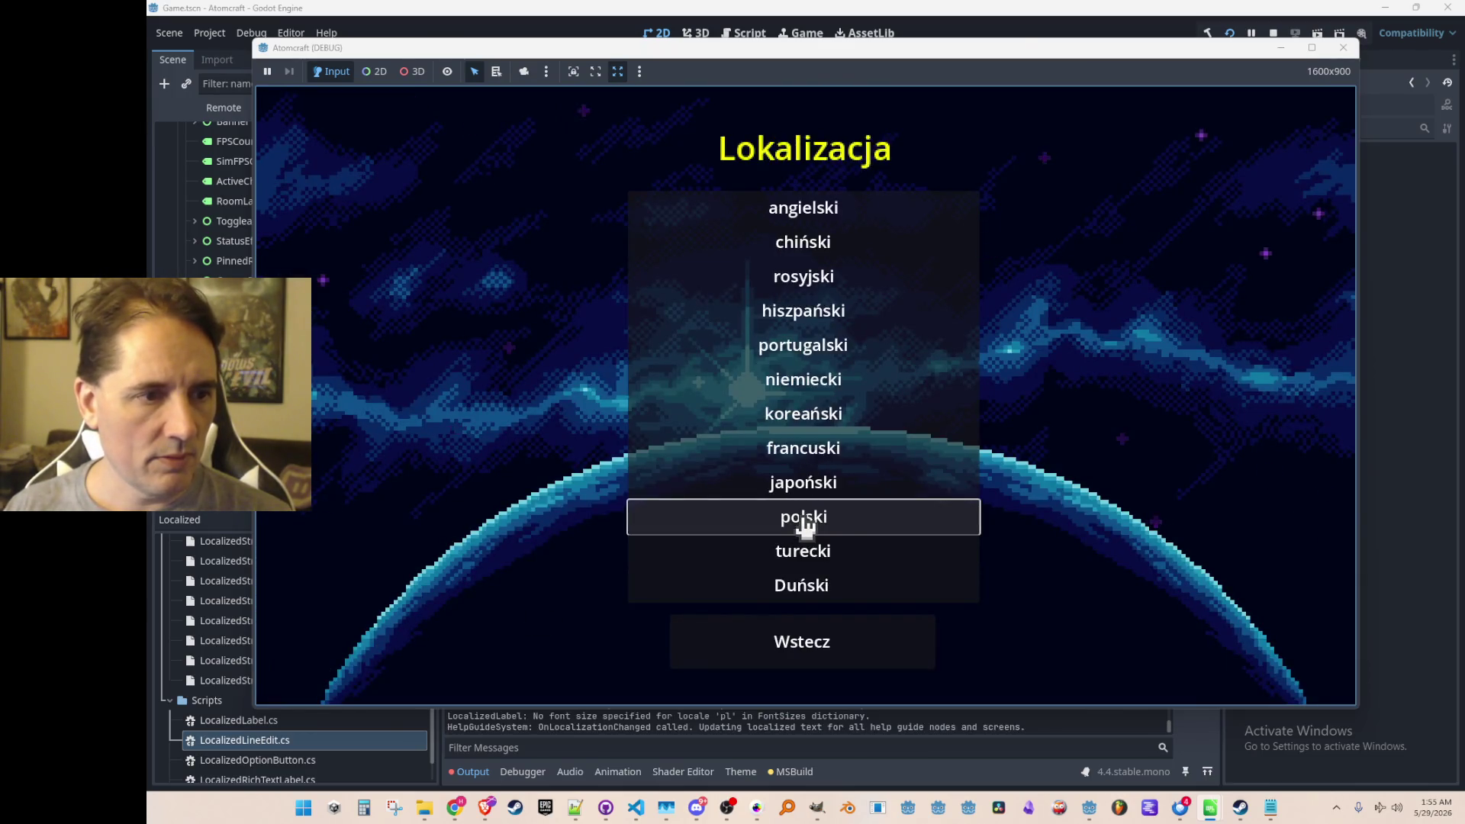
{"action": "key", "text": "Escape"}
{"action": "key", "text": "Escape"}
Filter the inventory materials for 'oi', clear the filter, and scroll down the list.
{"action": "key", "text": "i"}
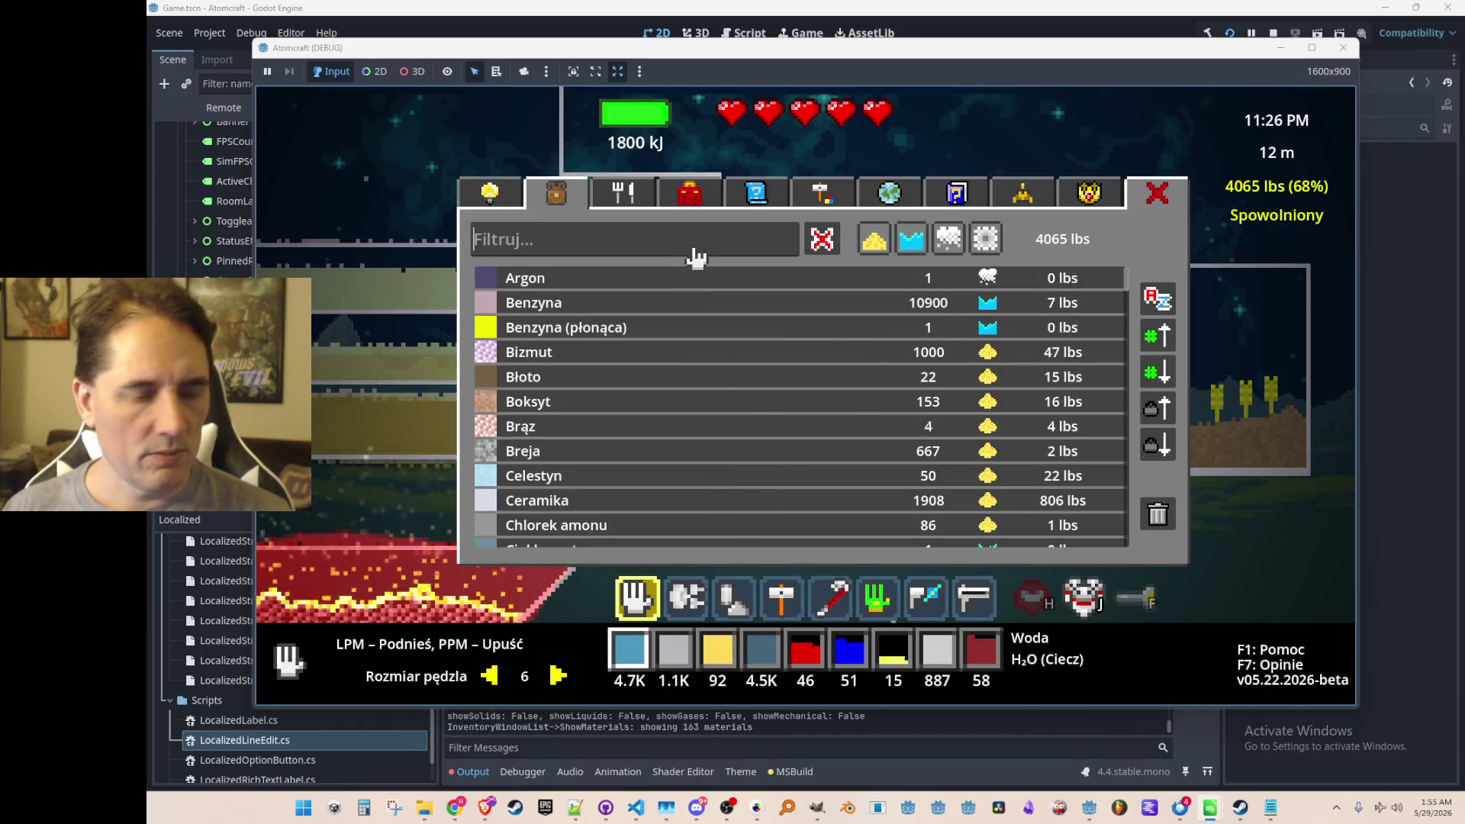
{"action": "type", "text": "oil"}
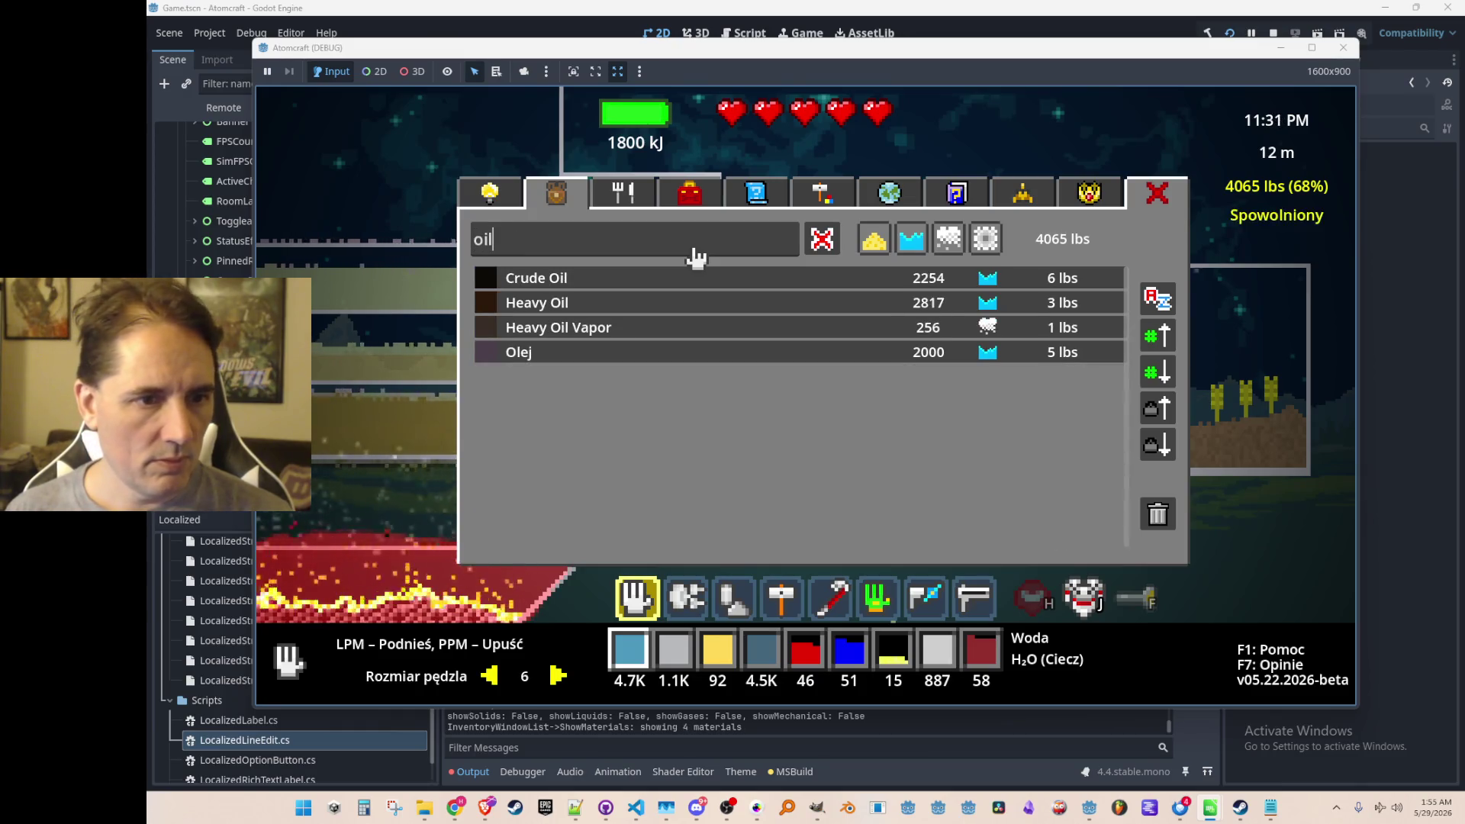
{"action": "key", "text": "BackSpace"}
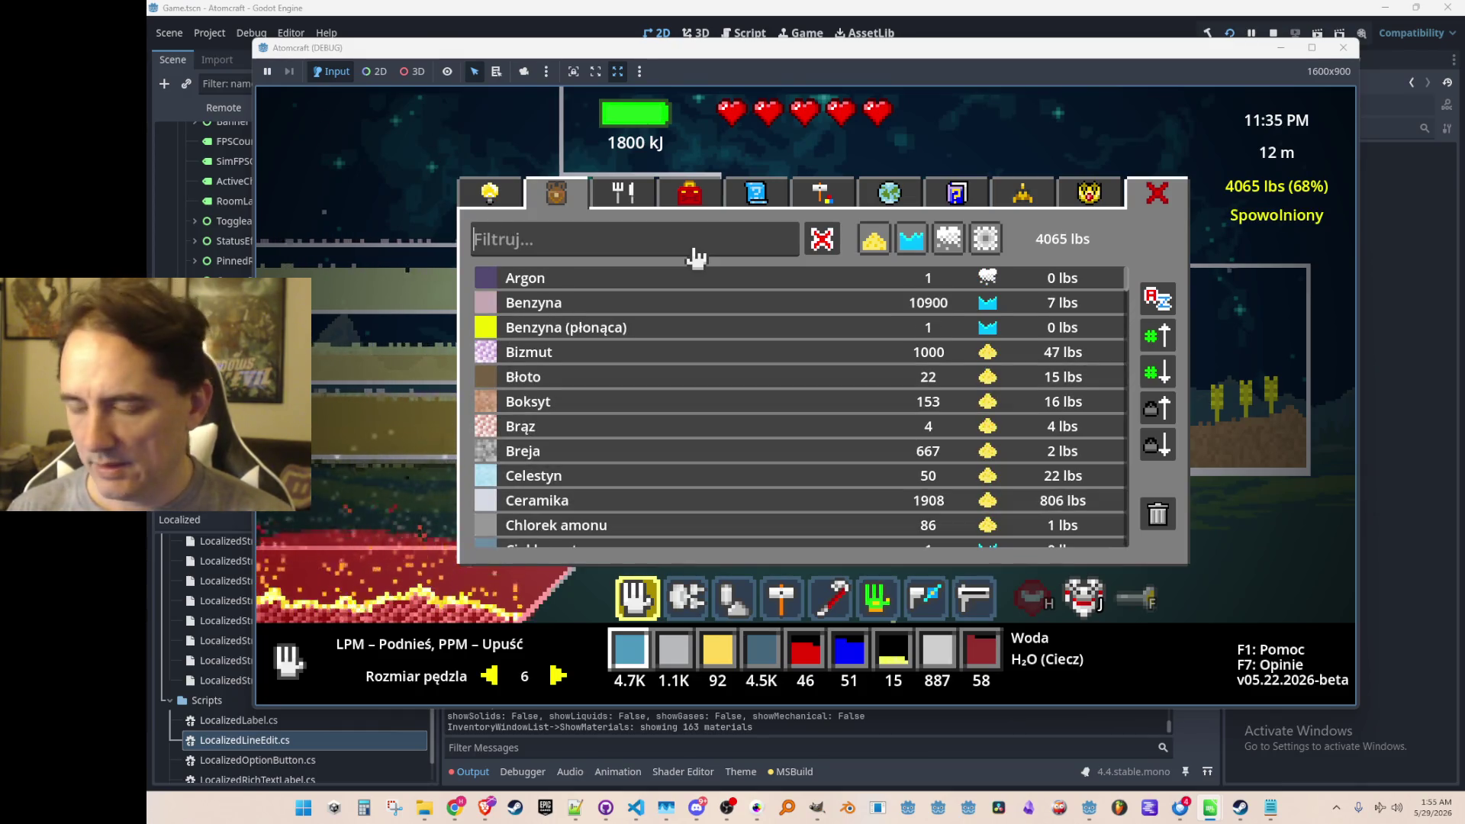
{"action": "scroll", "coordinate": [901, 385], "scroll_direction": "down", "scroll_amount": 3}
{"action": "scroll", "coordinate": [901, 385], "scroll_direction": "down", "scroll_amount": 15}
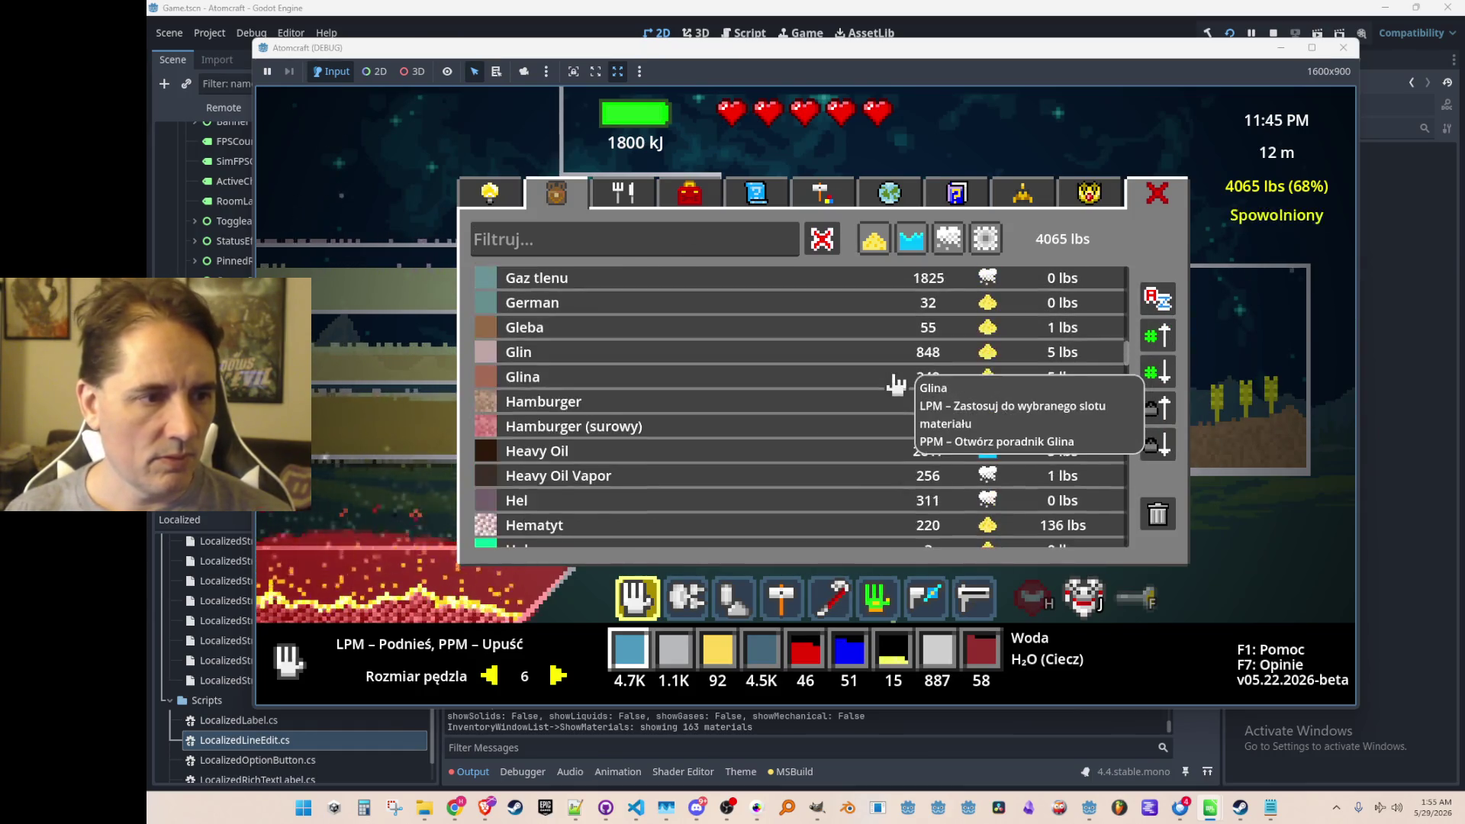
{"action": "scroll", "coordinate": [895, 386], "scroll_direction": "down", "scroll_amount": 20}
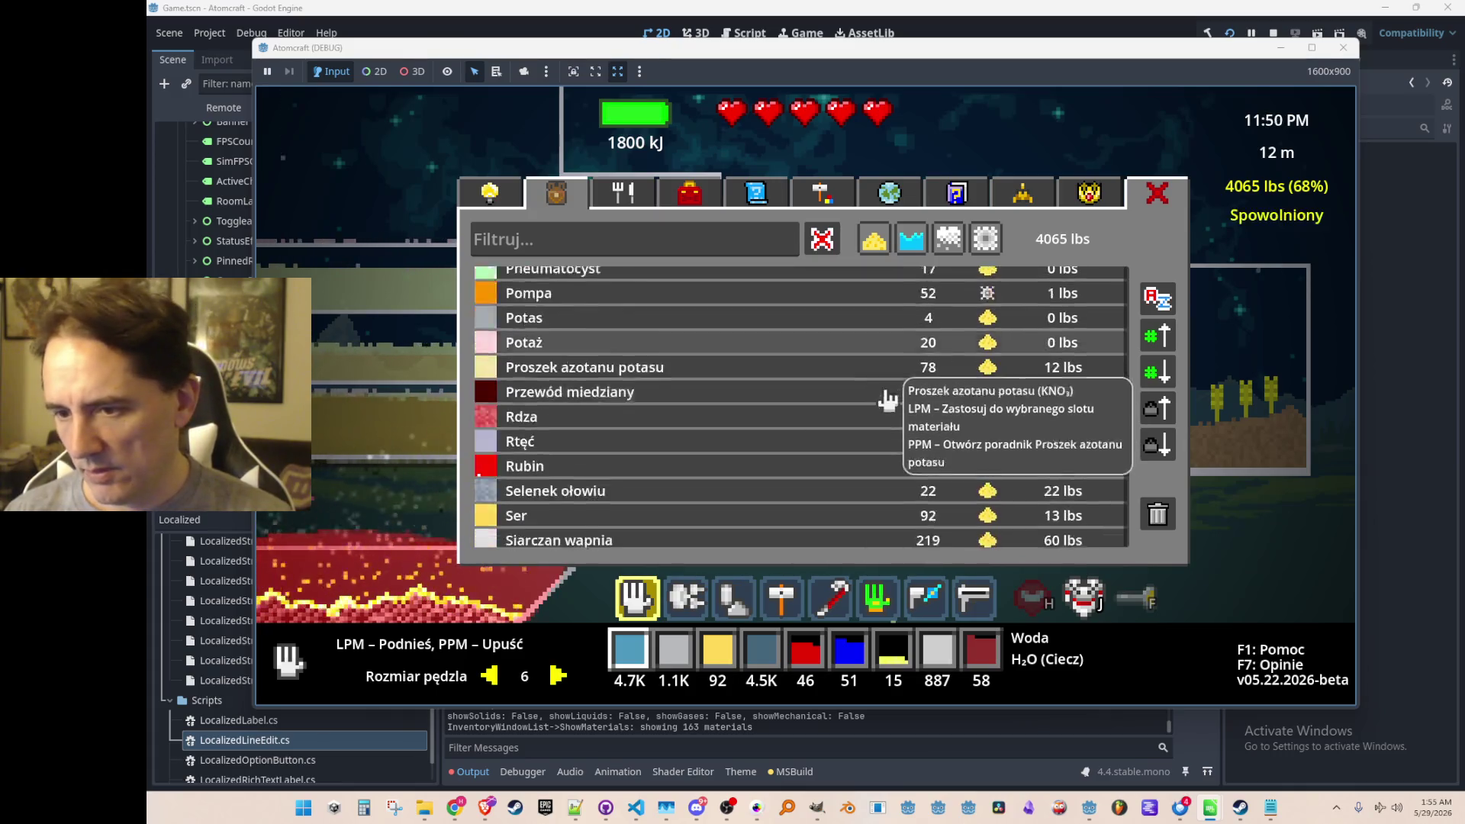
{"action": "scroll", "coordinate": [768, 441], "scroll_direction": "down", "scroll_amount": 20}
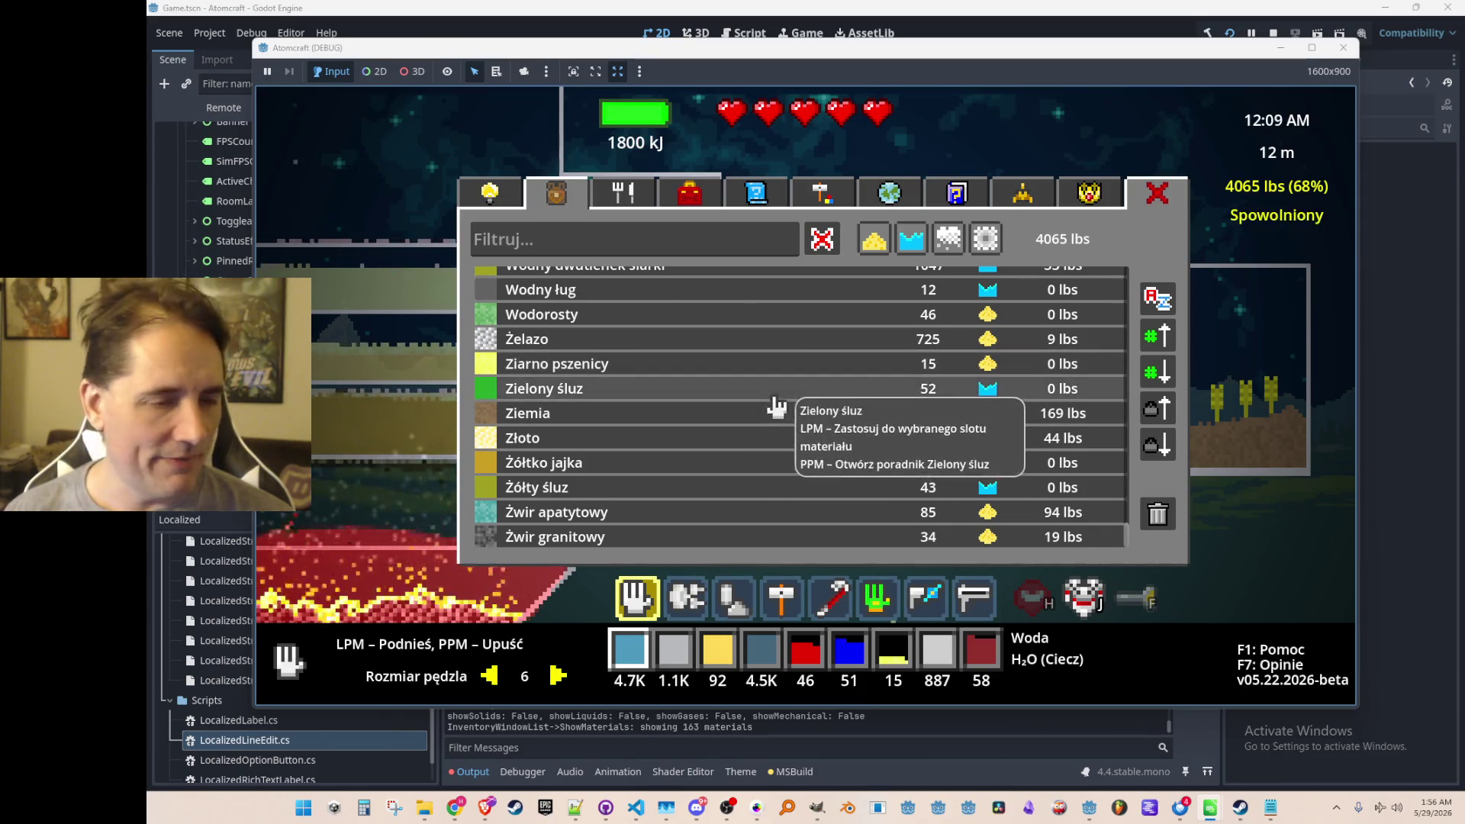
Sort the materials heaviest-first, return to the top, and view the cooking panel.
{"action": "left_click", "coordinate": [1157, 444]}
{"action": "scroll", "coordinate": [766, 464], "scroll_direction": "up", "scroll_amount": 6}
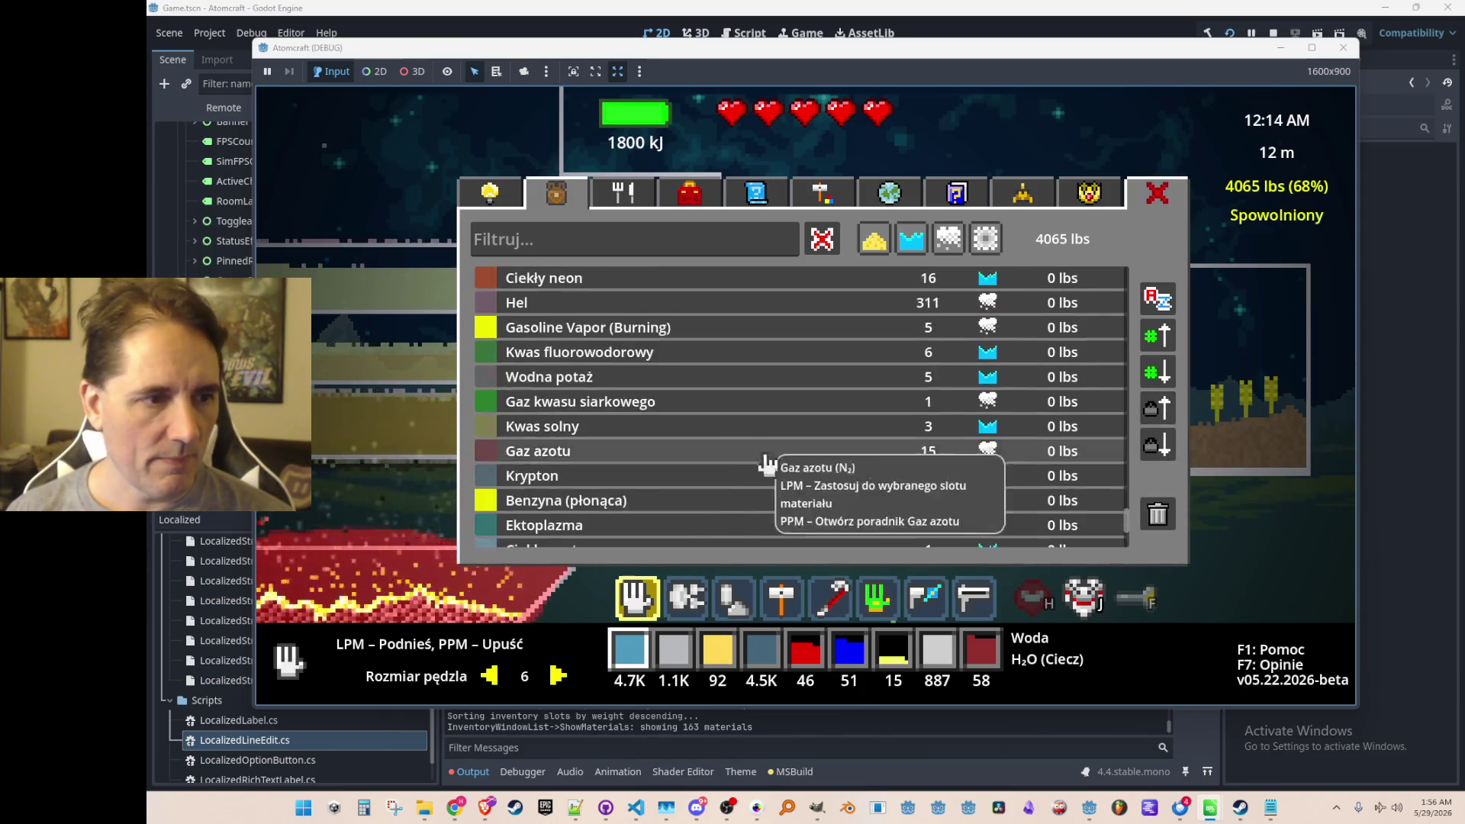
{"action": "left_click_drag", "start_coordinate": [1134, 519], "coordinate": [1122, 263]}
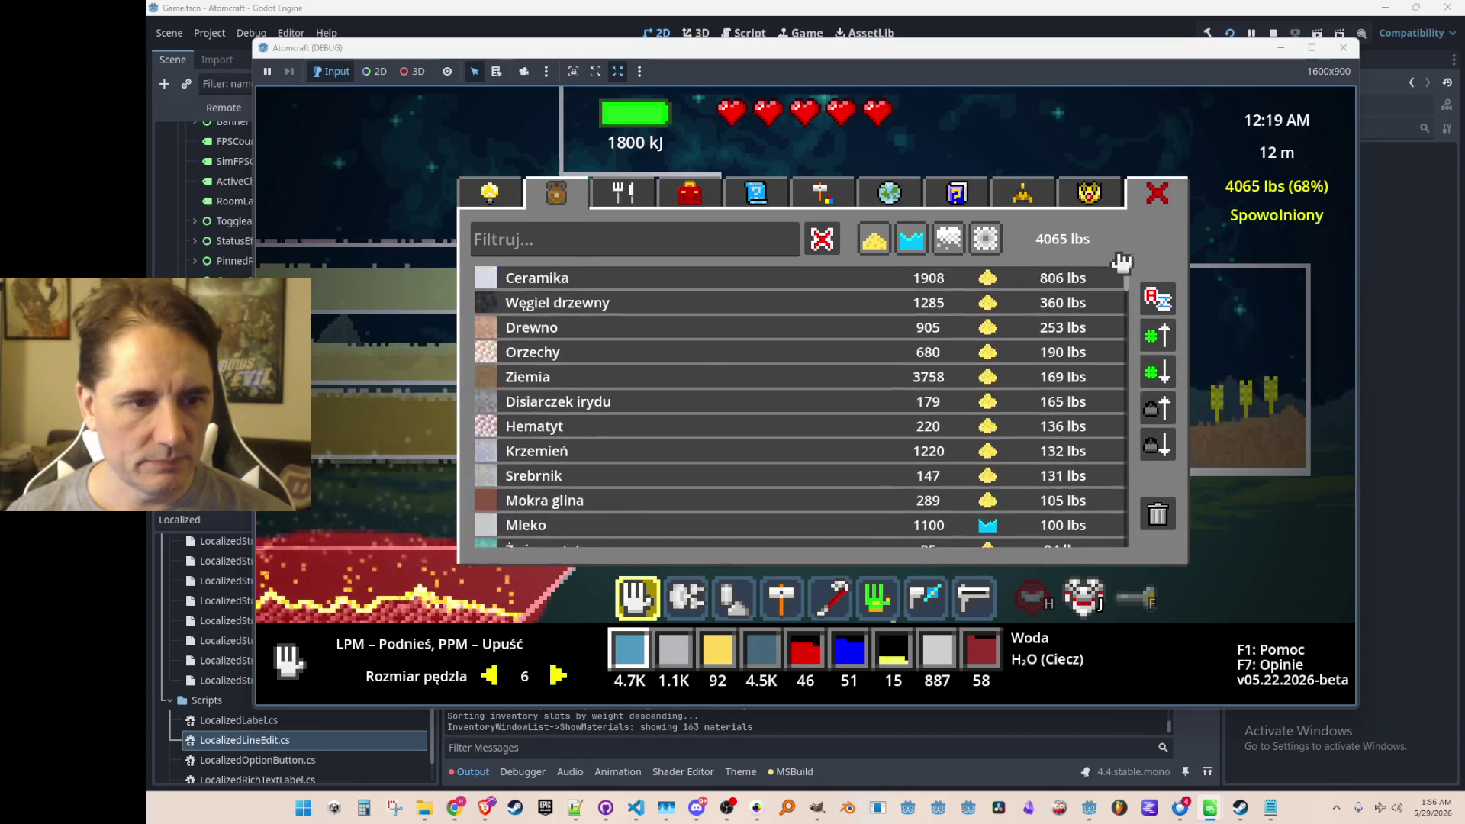
{"action": "left_click", "coordinate": [637, 200]}
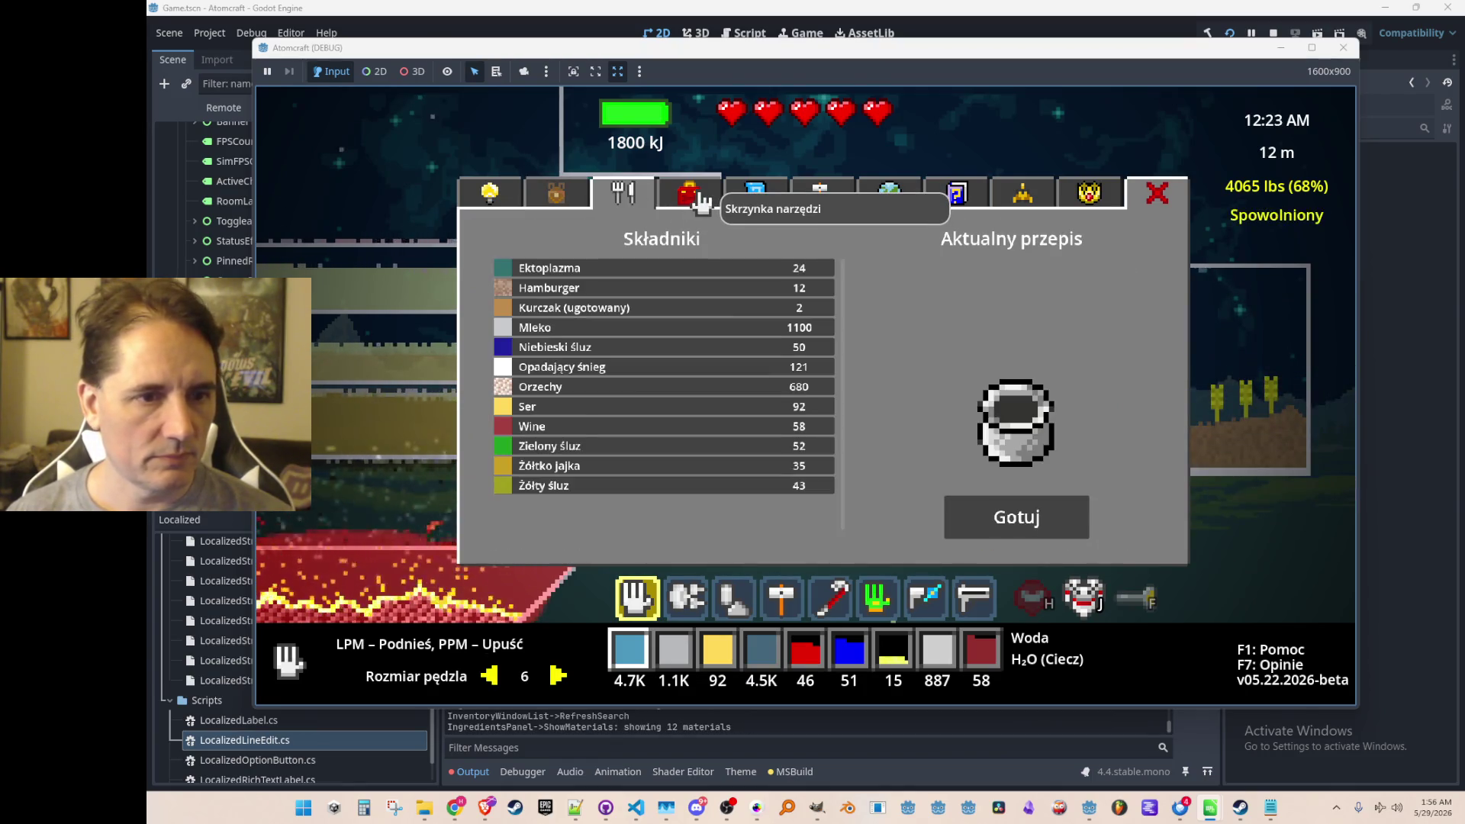
Browse the toolbox, blueprint list and crafting recipes panels.
{"action": "left_click", "coordinate": [701, 202]}
{"action": "left_click", "coordinate": [757, 196]}
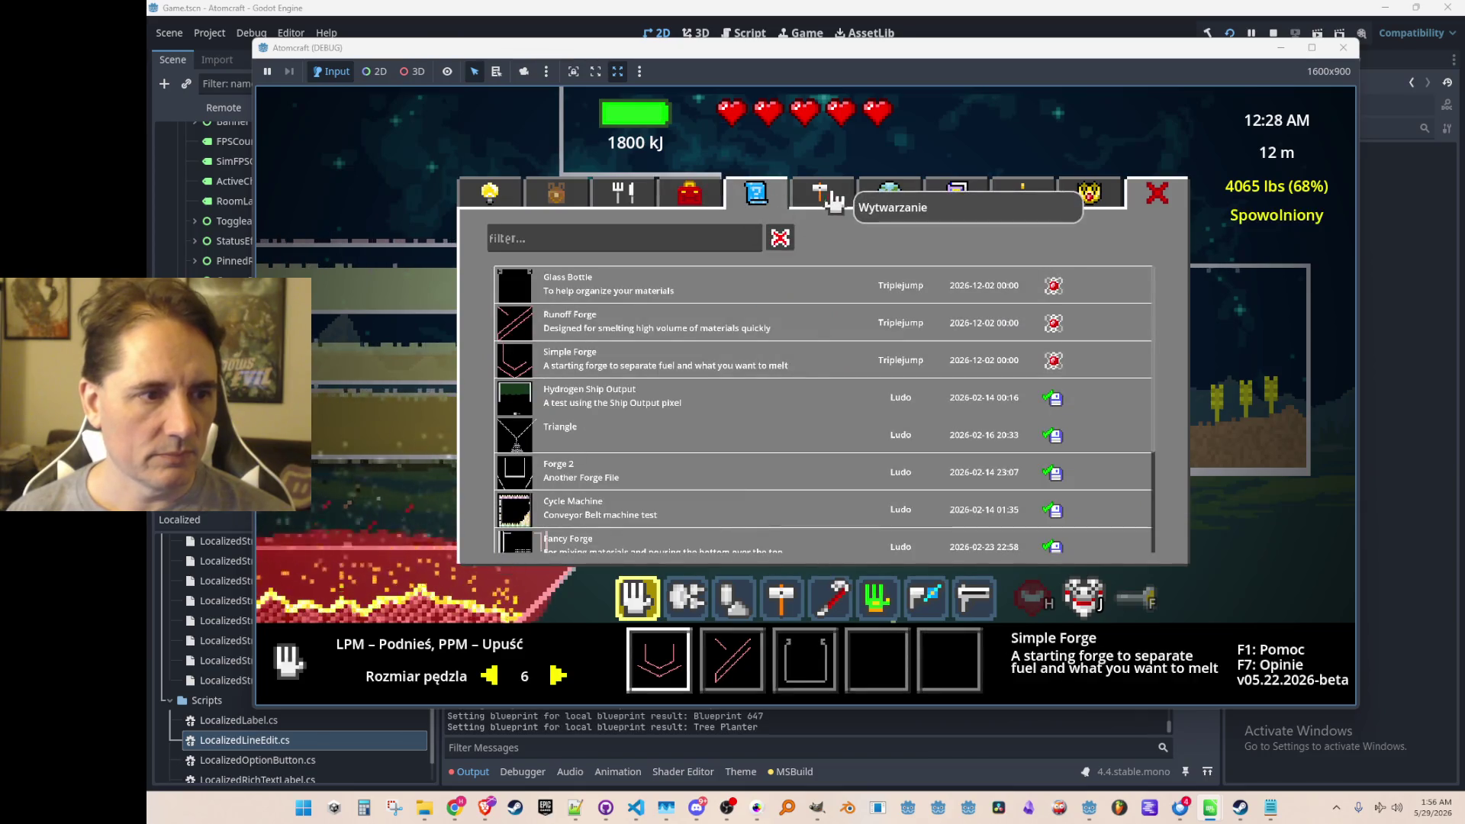
{"action": "scroll", "coordinate": [788, 374], "scroll_direction": "down", "scroll_amount": 2}
{"action": "scroll", "coordinate": [778, 366], "scroll_direction": "up", "scroll_amount": 2}
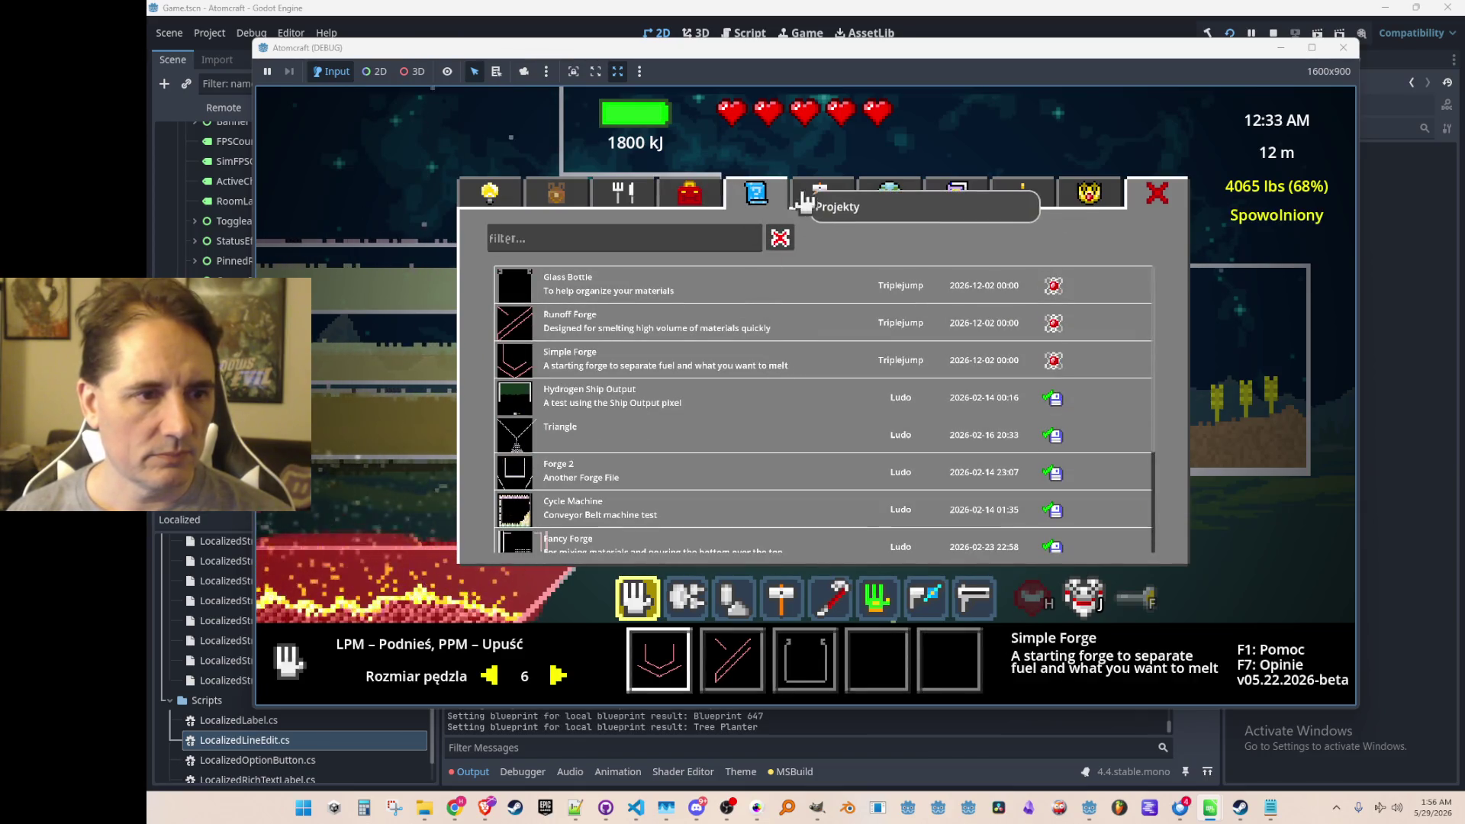
{"action": "left_click", "coordinate": [838, 208]}
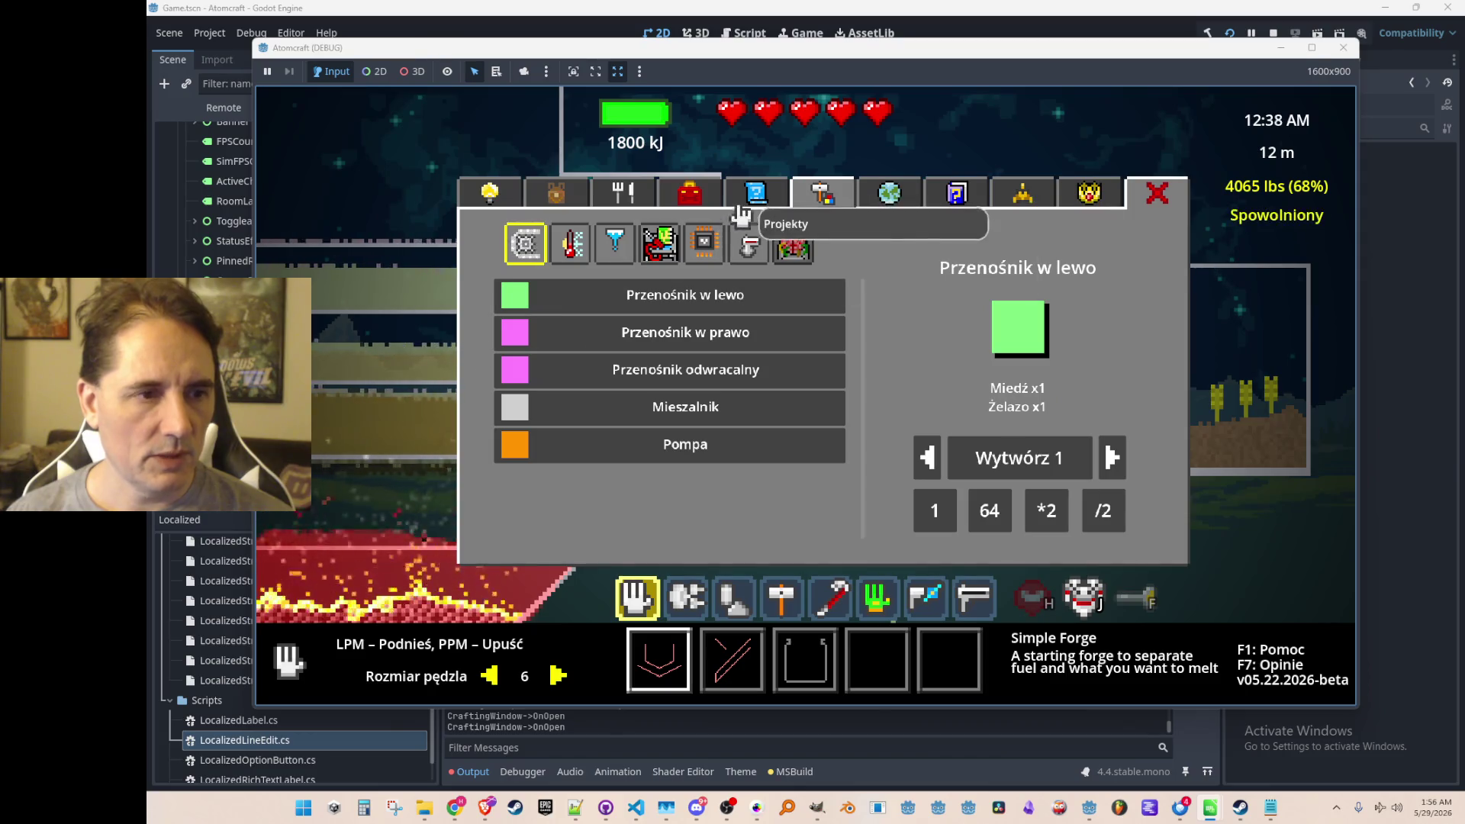
{"action": "left_click", "coordinate": [755, 215]}
{"action": "left_click", "coordinate": [831, 208]}
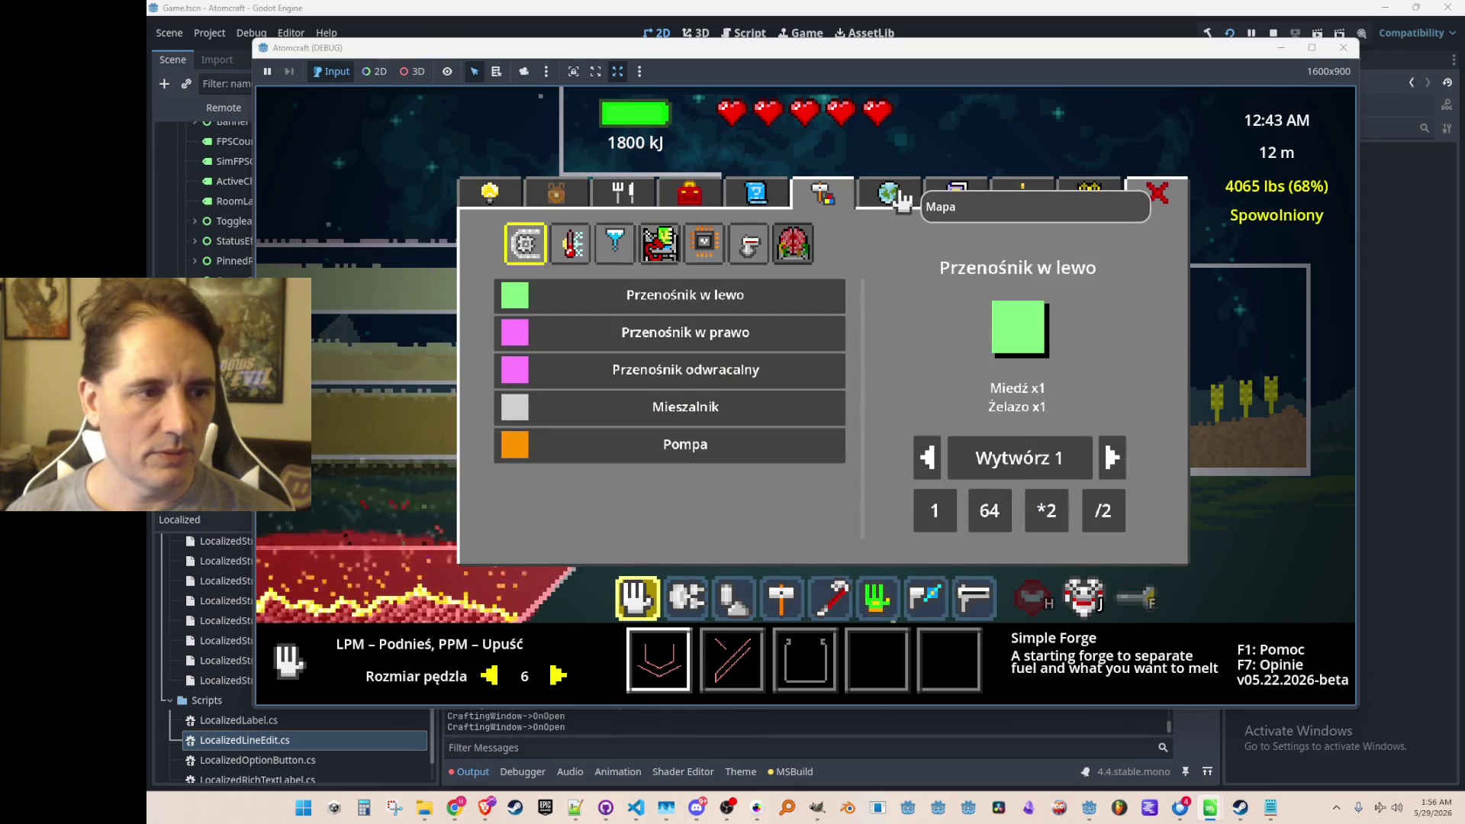
View the world map, material guide, element table and achievements, ending on the tech tree.
{"action": "left_click", "coordinate": [908, 203]}
{"action": "left_click", "coordinate": [824, 197]}
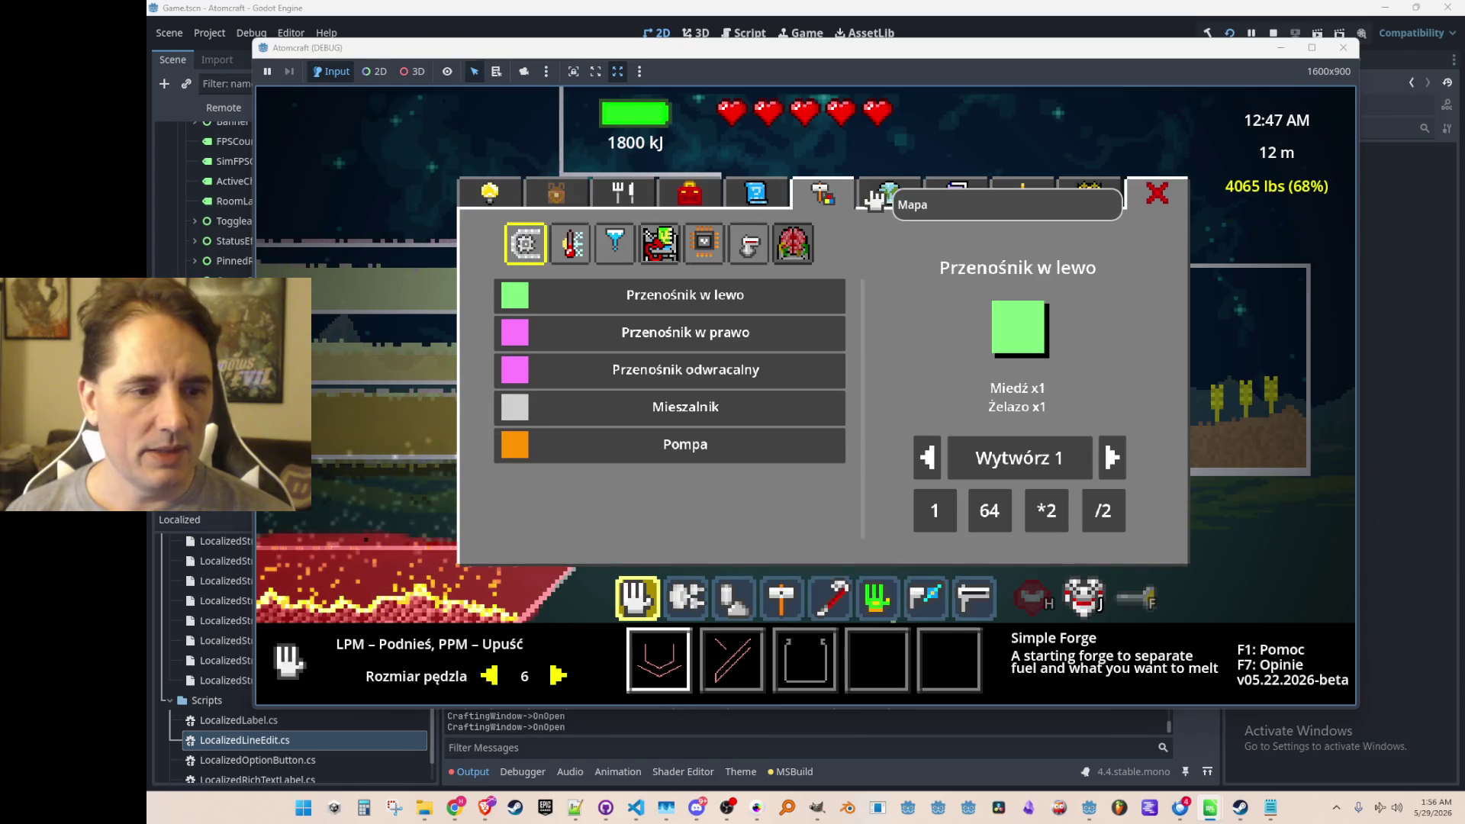
{"action": "left_click", "coordinate": [874, 199]}
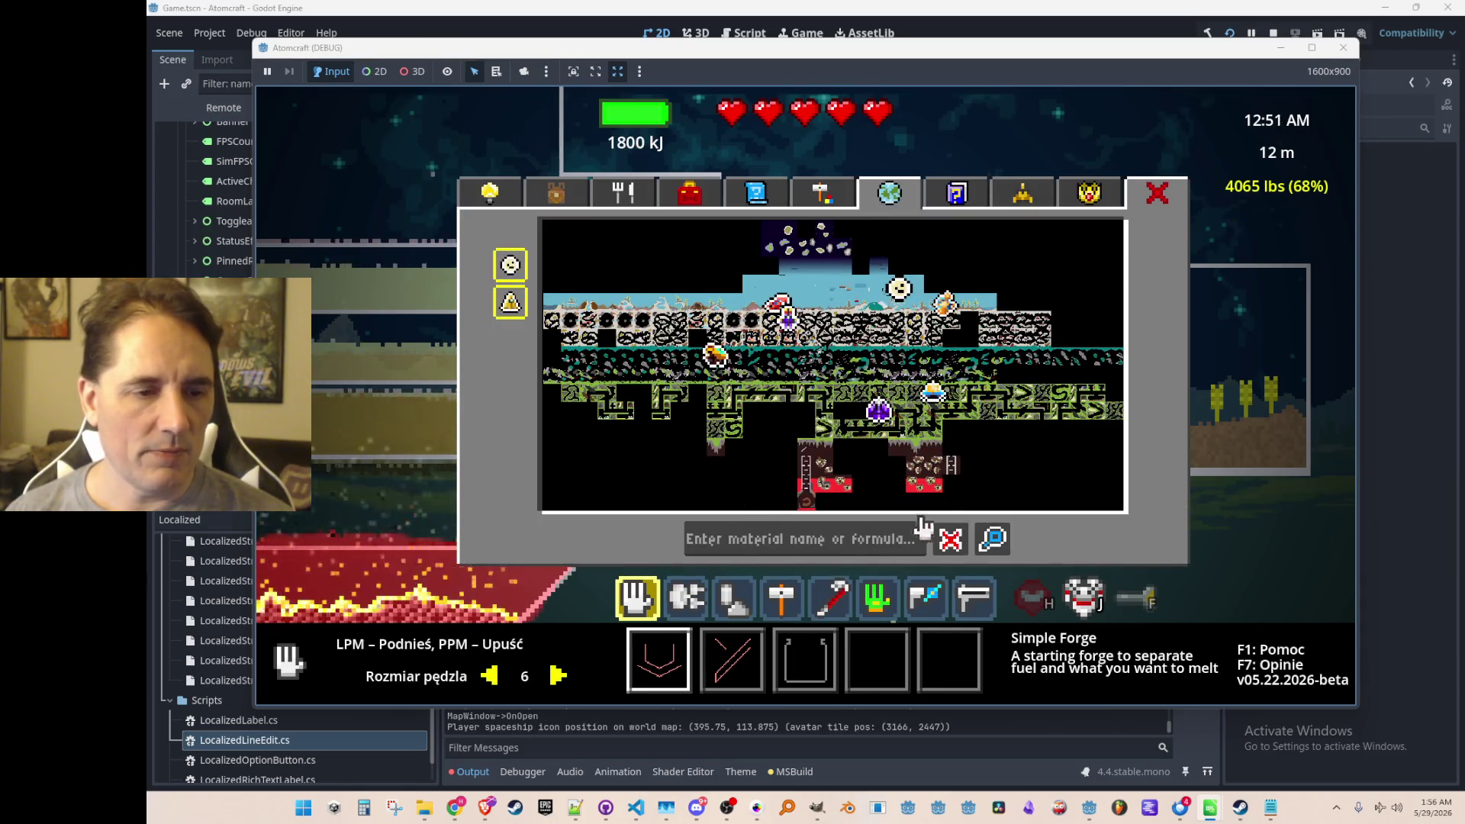
{"action": "left_click", "coordinate": [958, 204]}
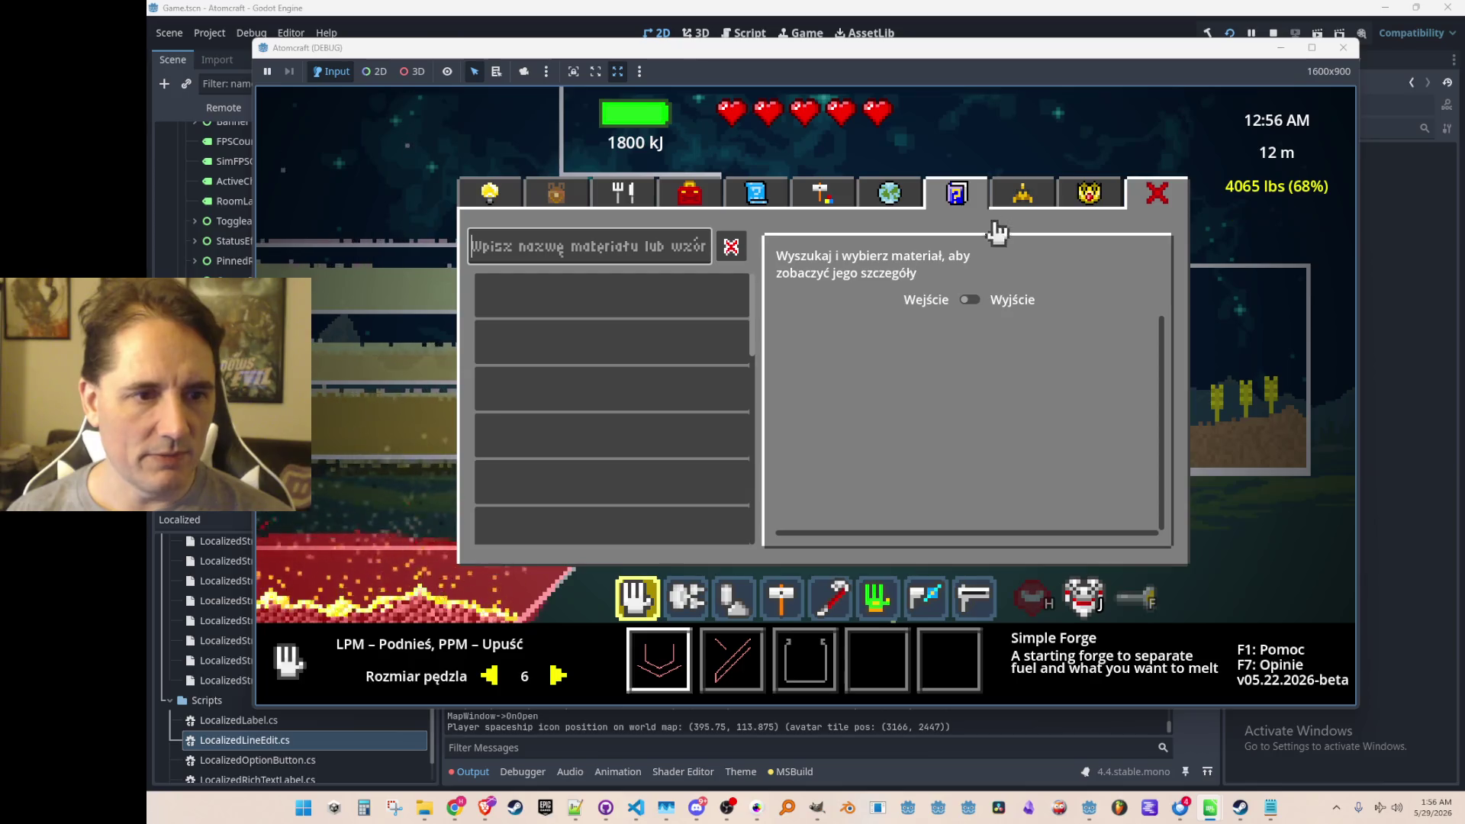
{"action": "left_click", "coordinate": [1017, 192]}
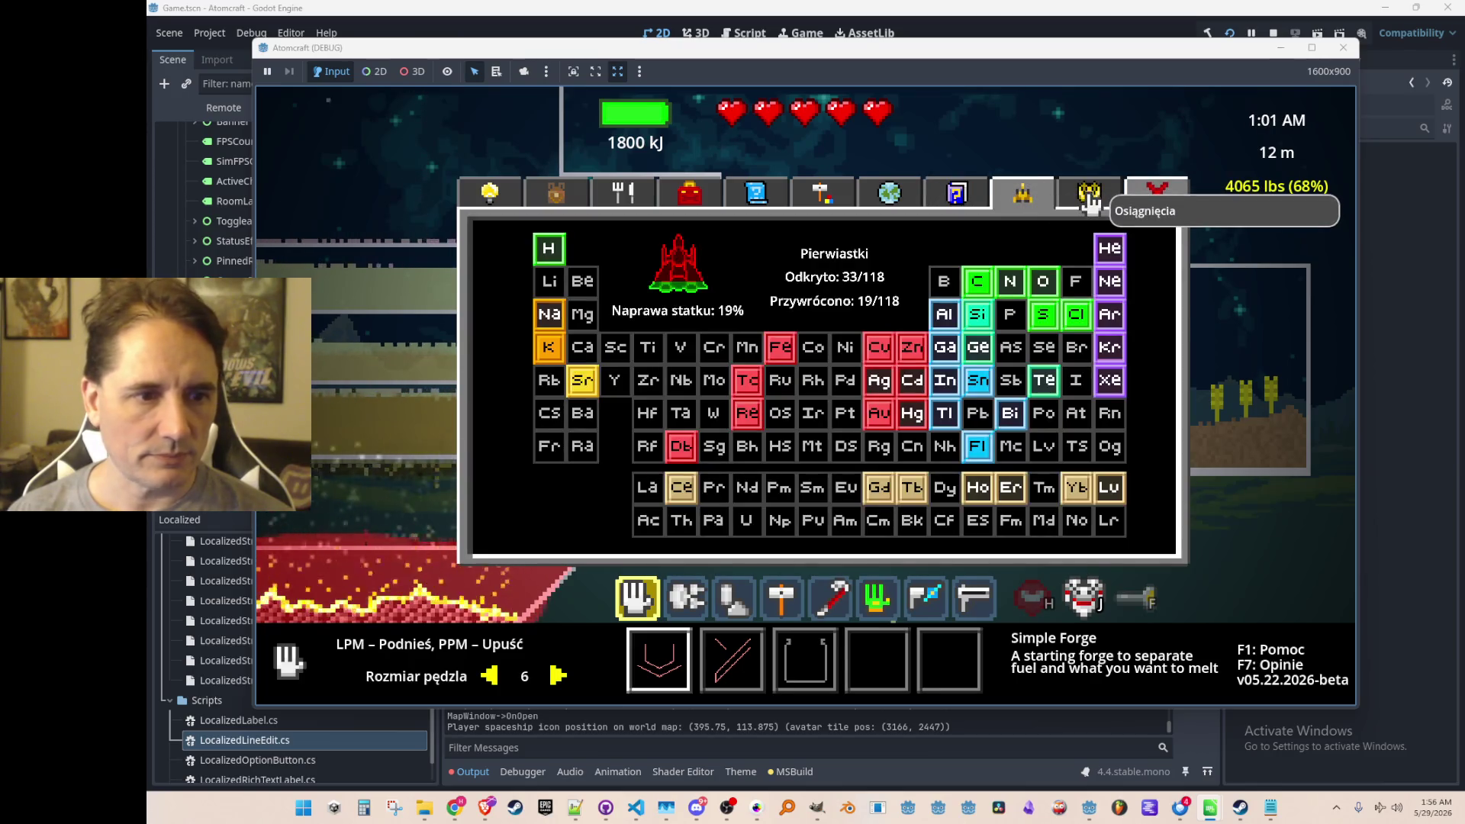
{"action": "left_click", "coordinate": [1089, 204]}
{"action": "left_click", "coordinate": [1022, 200]}
{"action": "left_click", "coordinate": [1090, 197]}
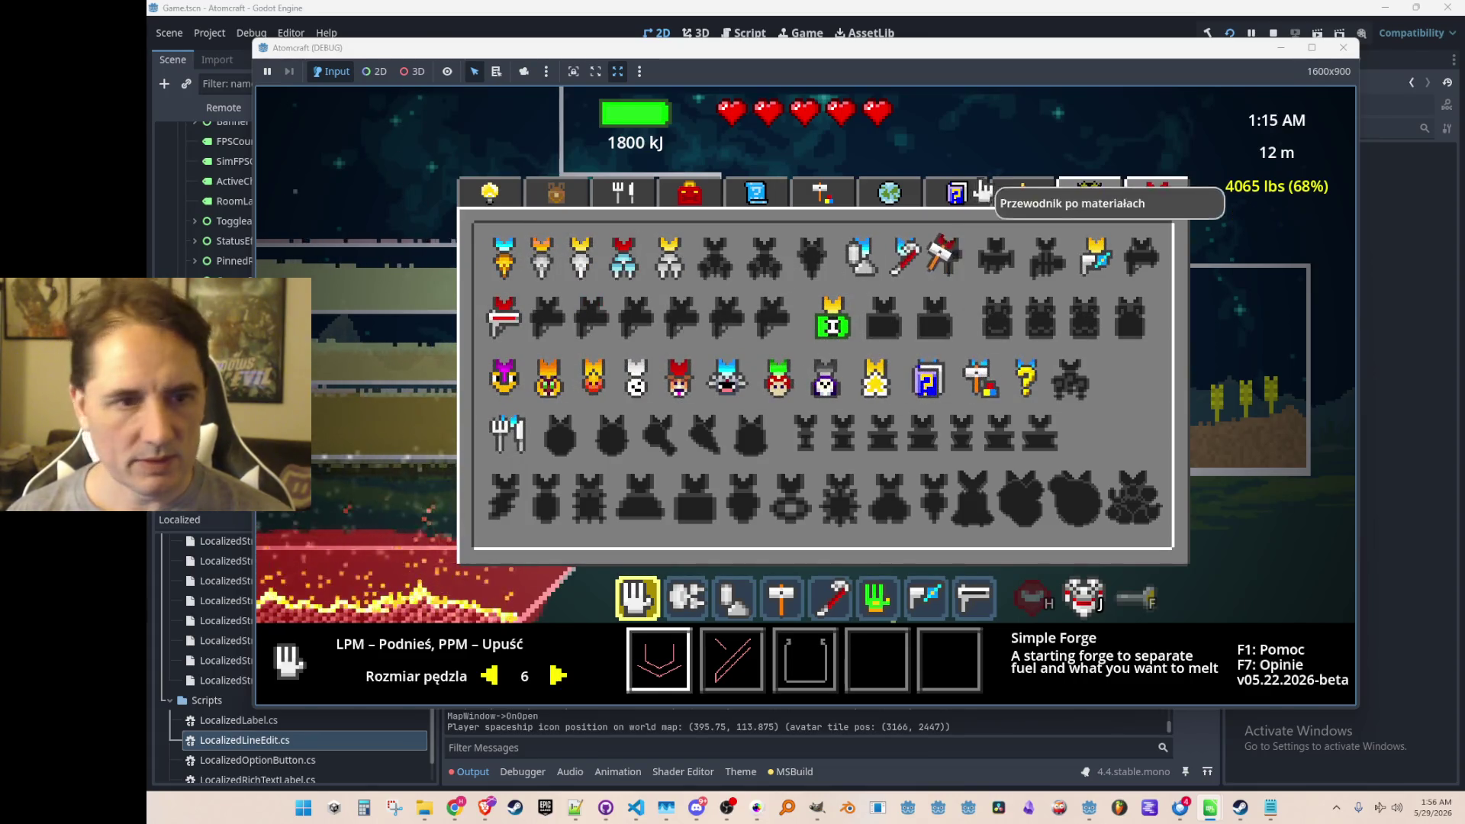
{"action": "left_click", "coordinate": [492, 193]}
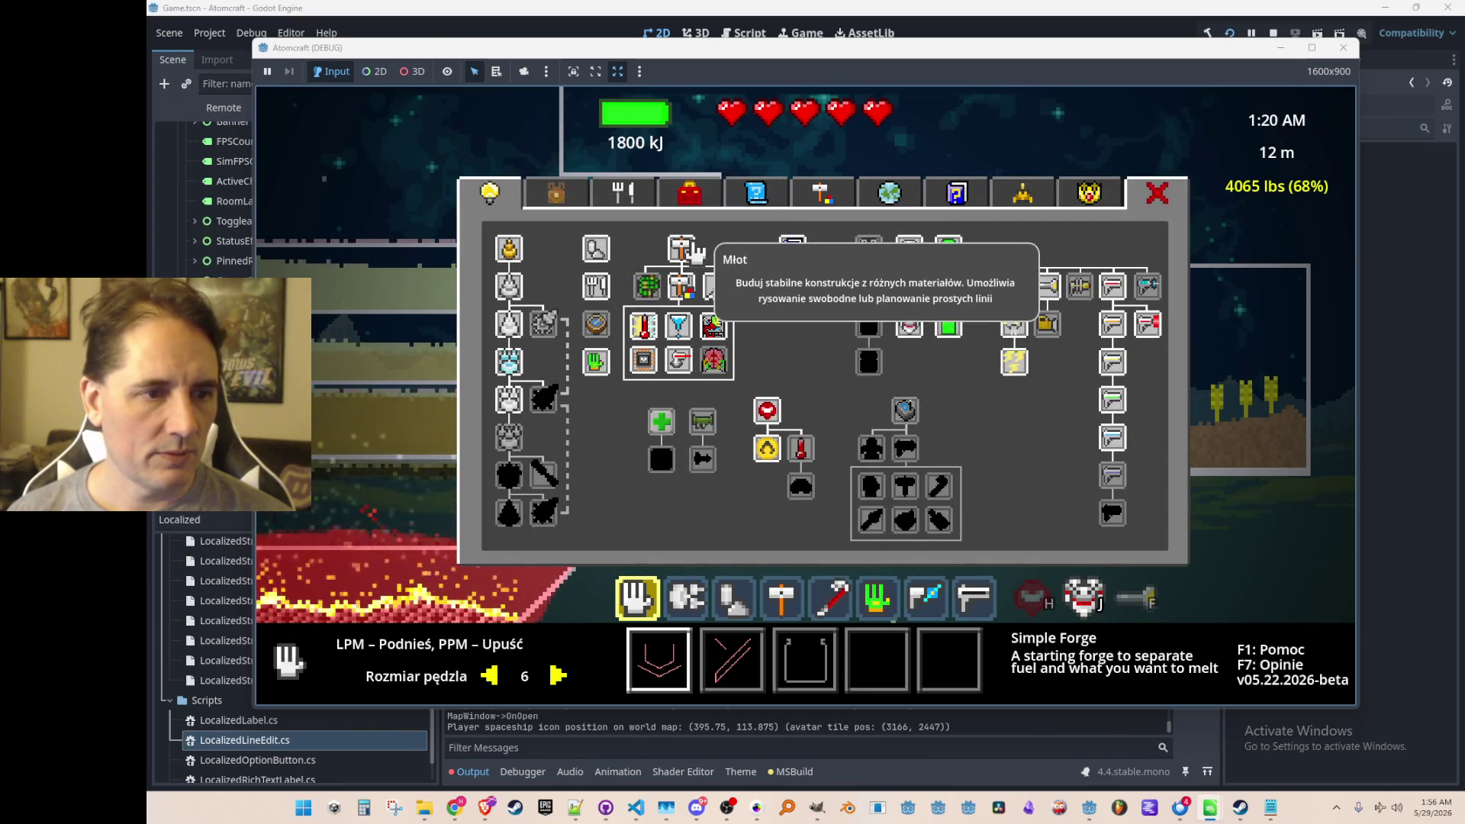
Close the tech tree, select the hand tool, and view the Polish Pomoc help screen.
{"action": "key", "text": "Escape"}
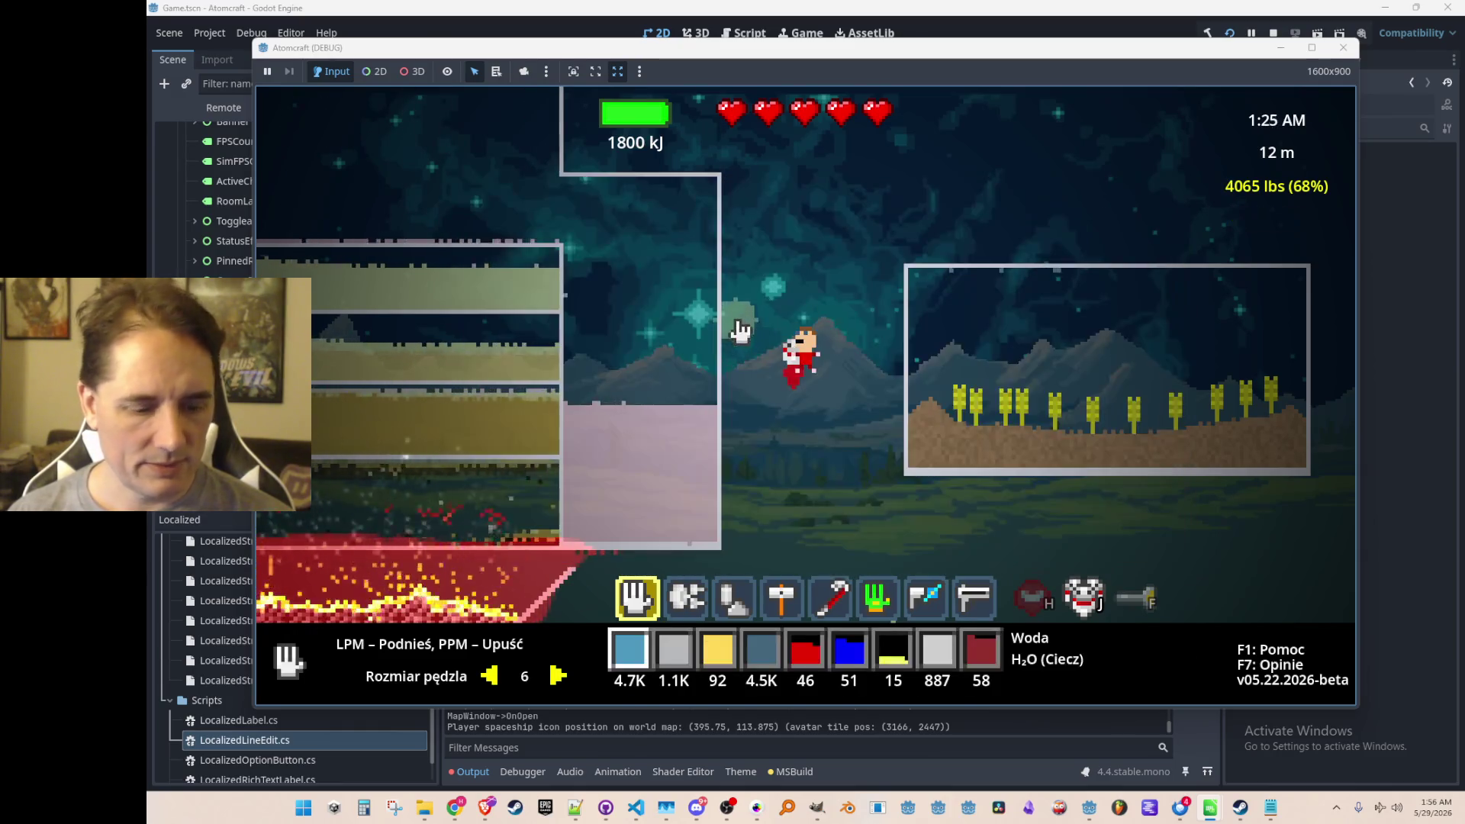
{"action": "key", "text": "1"}
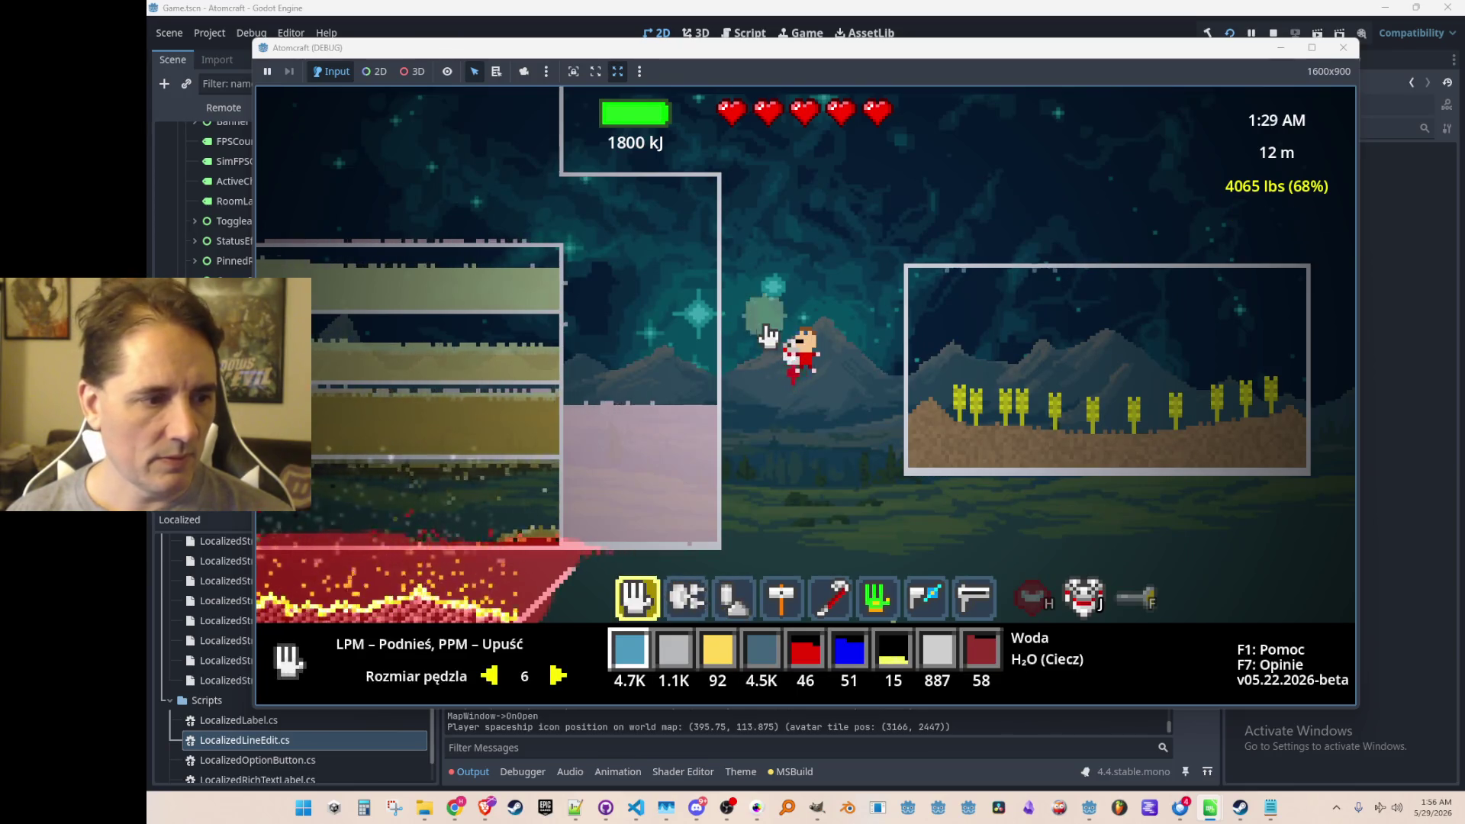
{"action": "key", "text": "Tab"}
{"action": "key", "text": "Escape"}
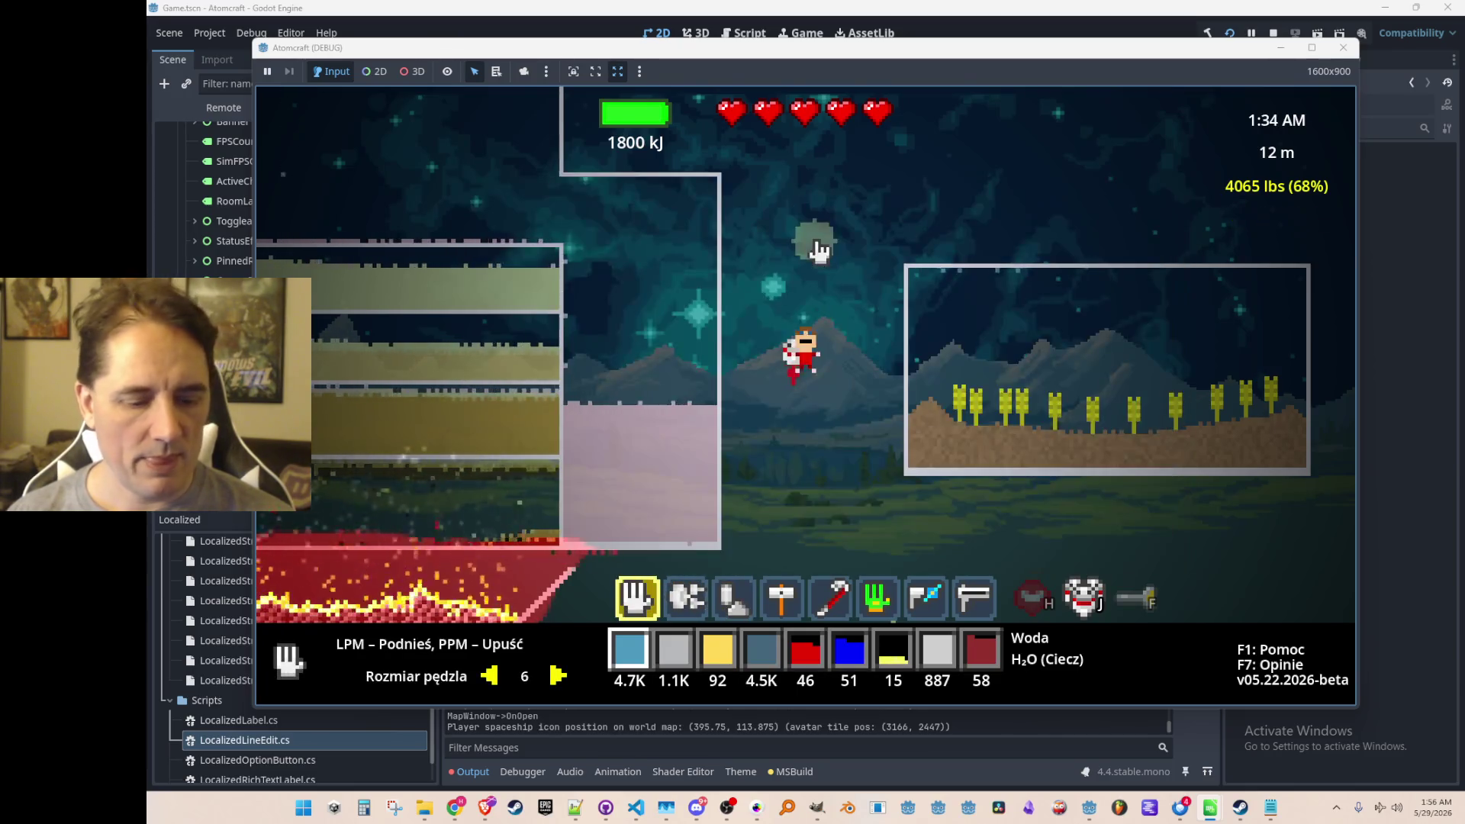
{"action": "key", "text": "F1"}
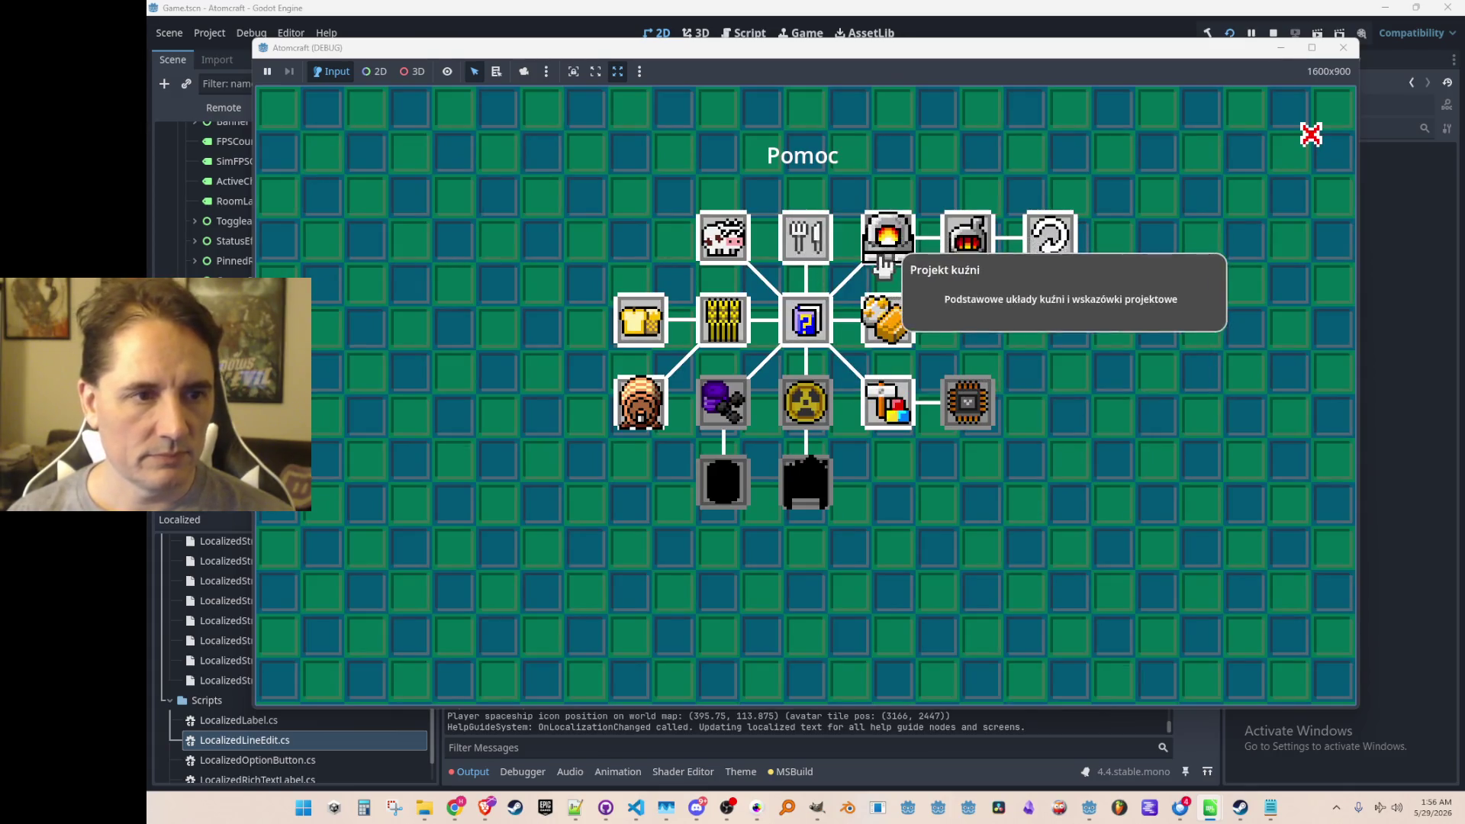
{"action": "key", "text": "Escape"}
{"action": "key", "text": "Escape"}
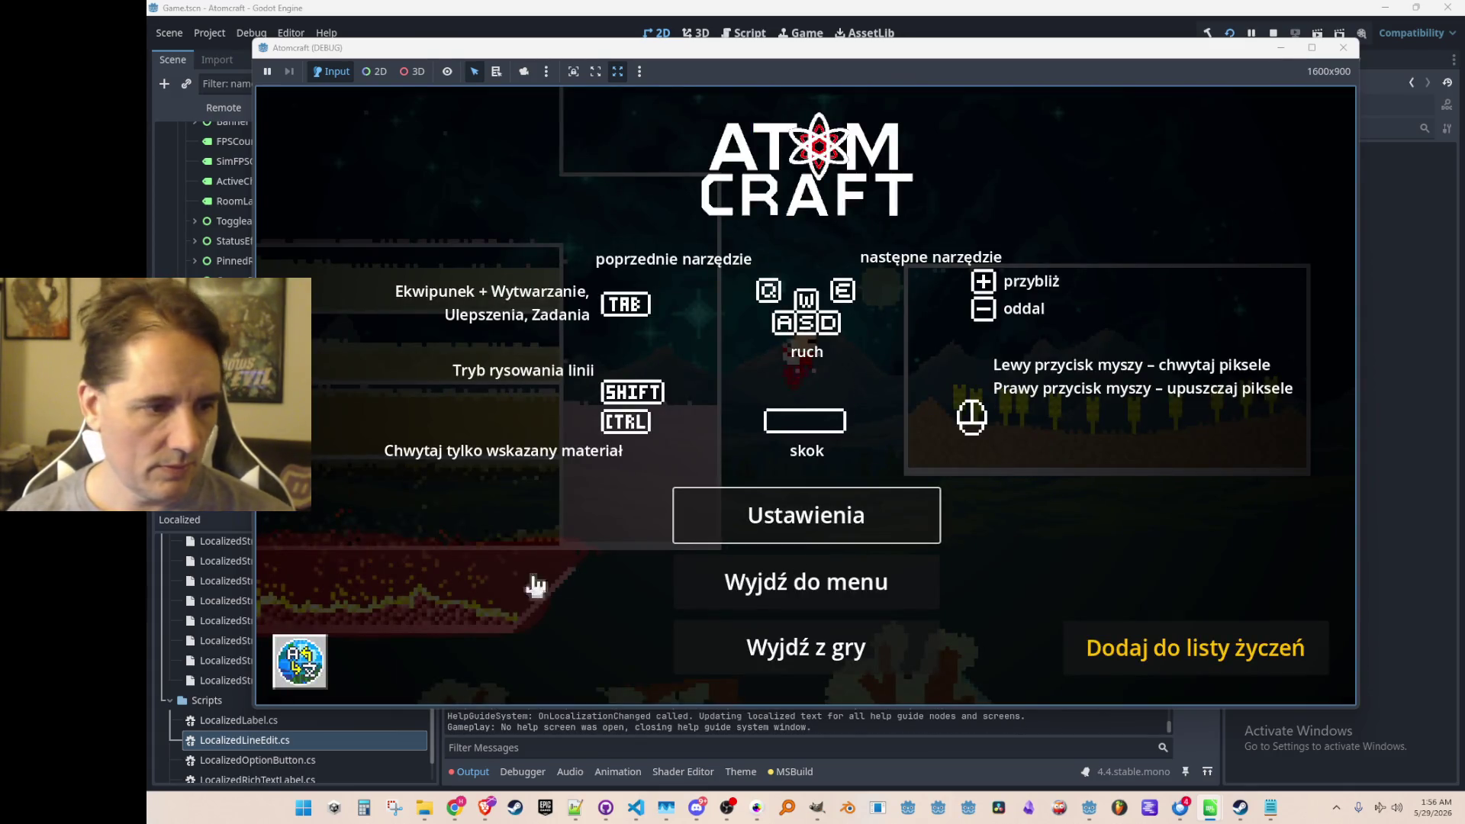
Choose English as the interface language and resume play.
{"action": "left_click", "coordinate": [301, 660]}
{"action": "left_click", "coordinate": [775, 216]}
{"action": "key", "text": "Escape"}
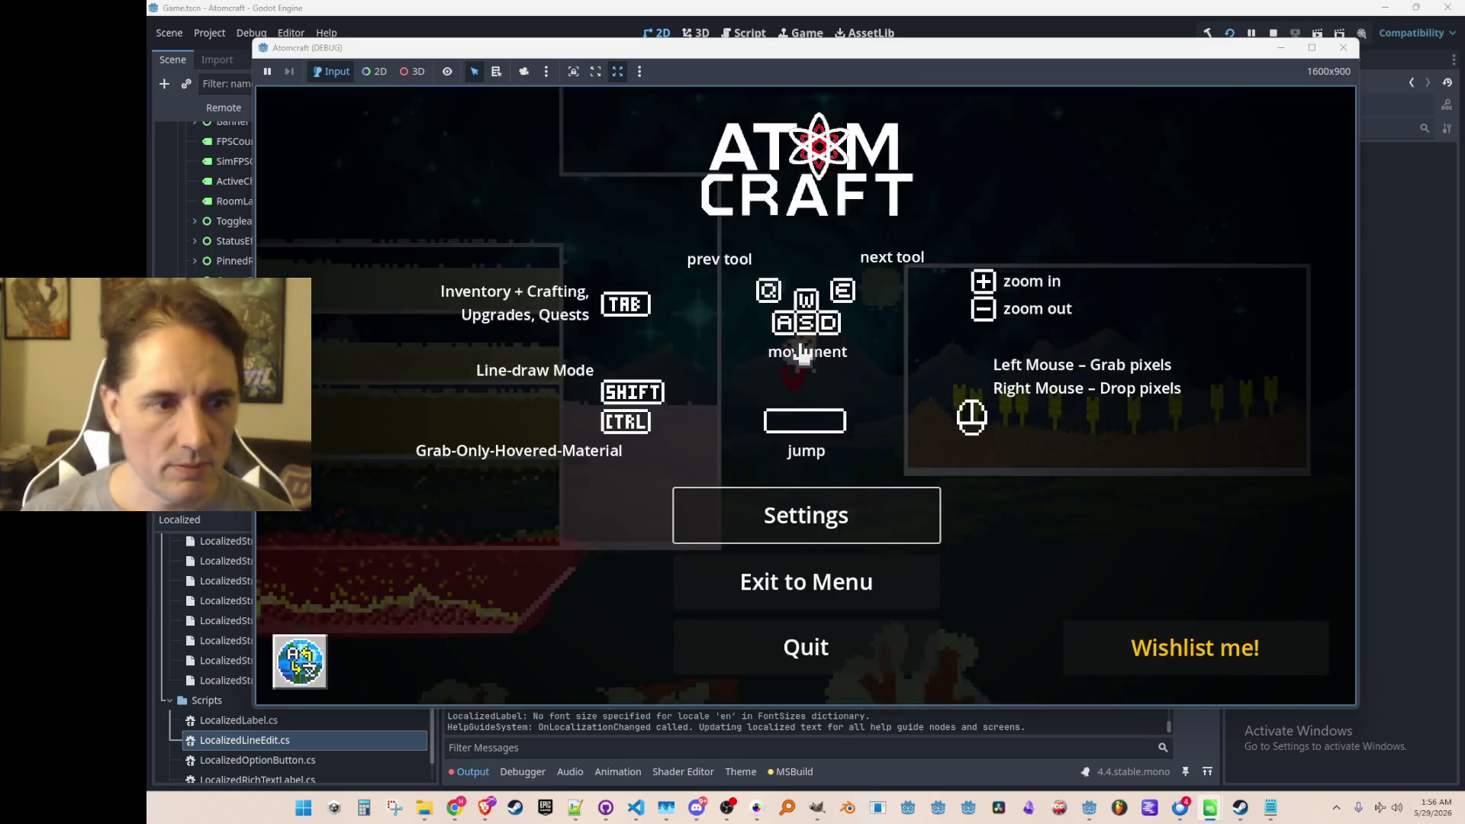
{"action": "key", "text": "Escape"}
Move the character left up the slope and fly upward past the tree.
{"action": "key", "text": "a"}
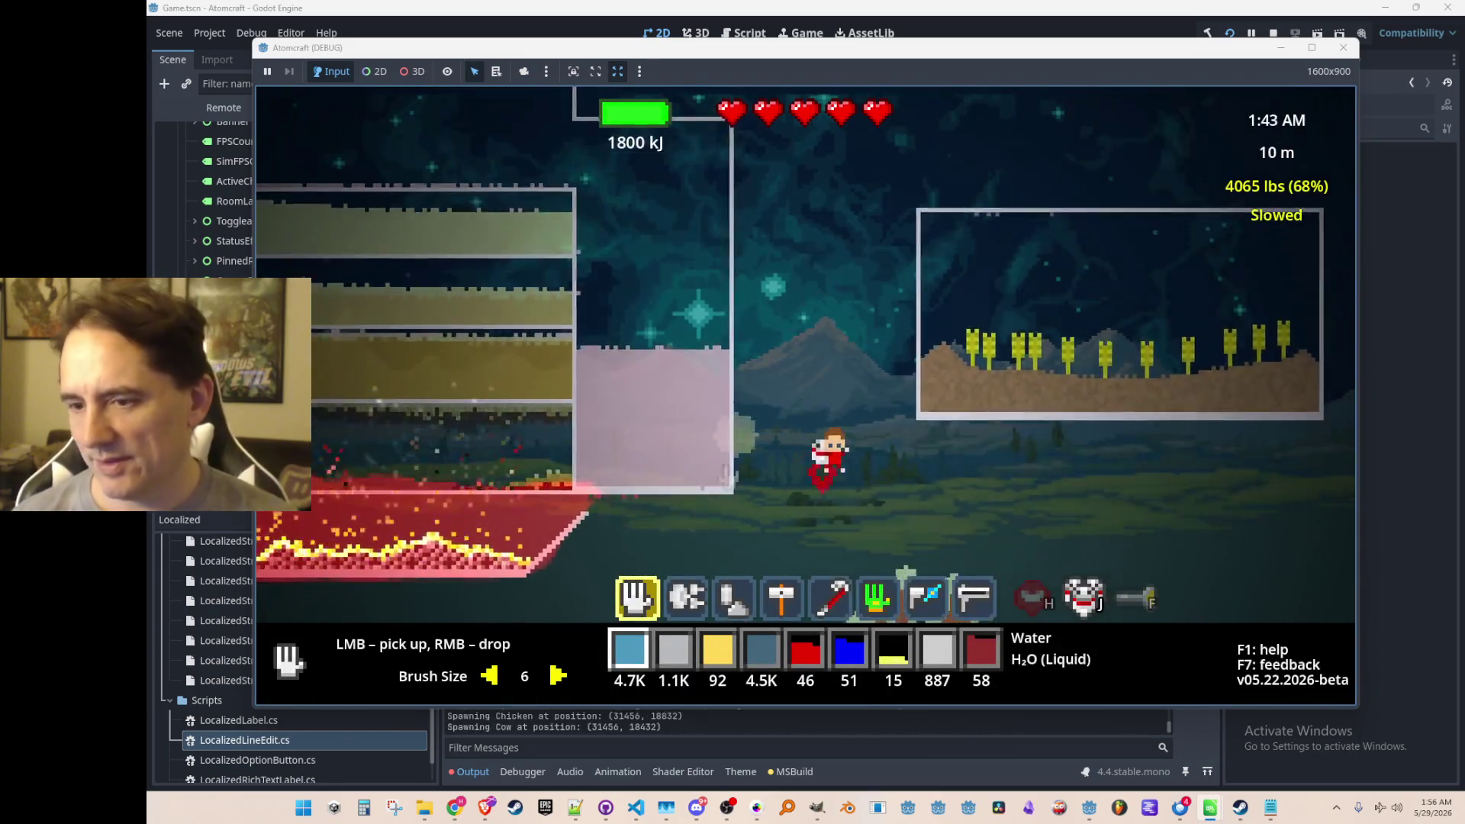
{"action": "key", "text": "a"}
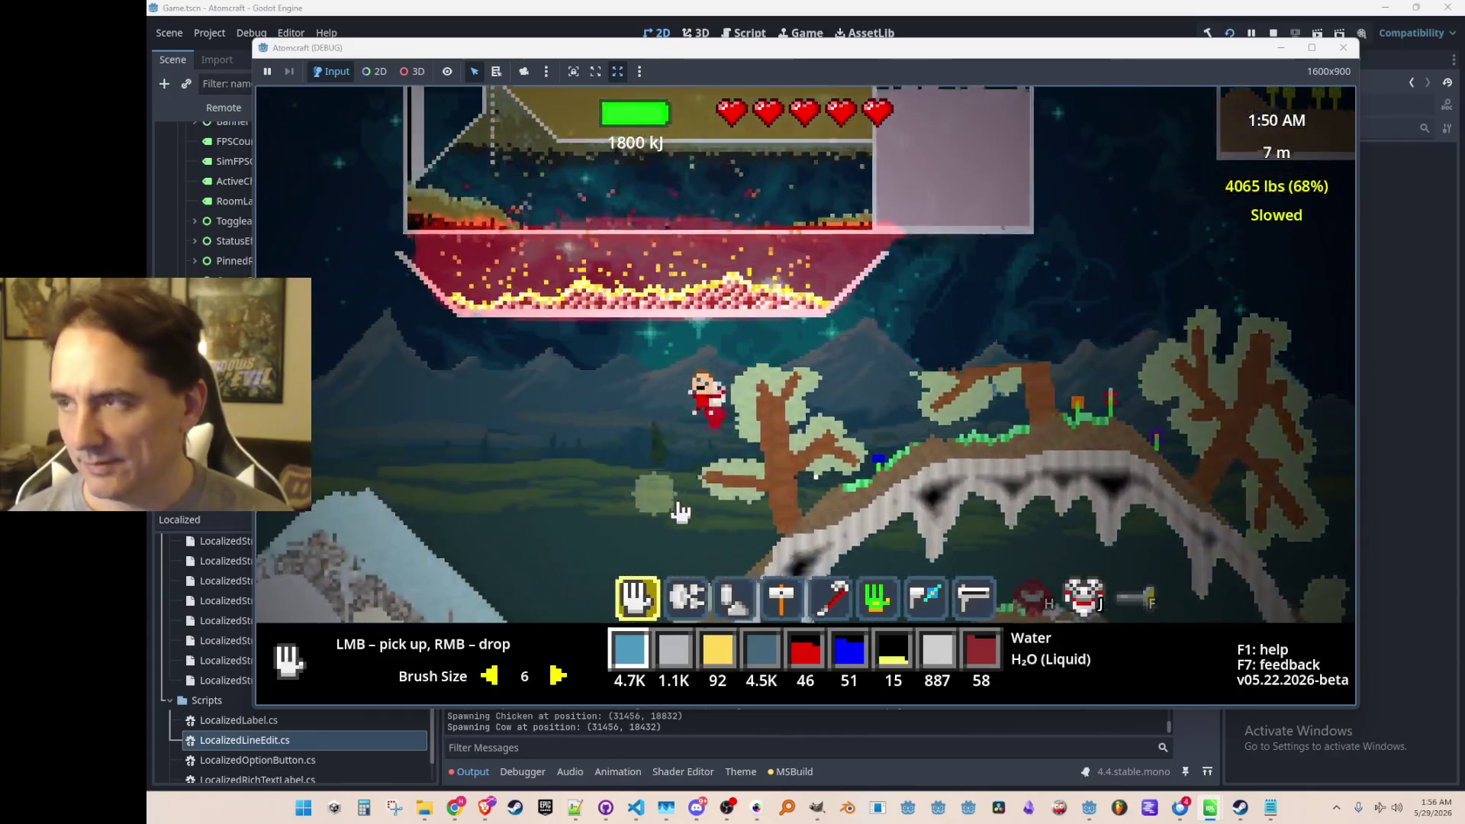
{"action": "key", "text": "a"}
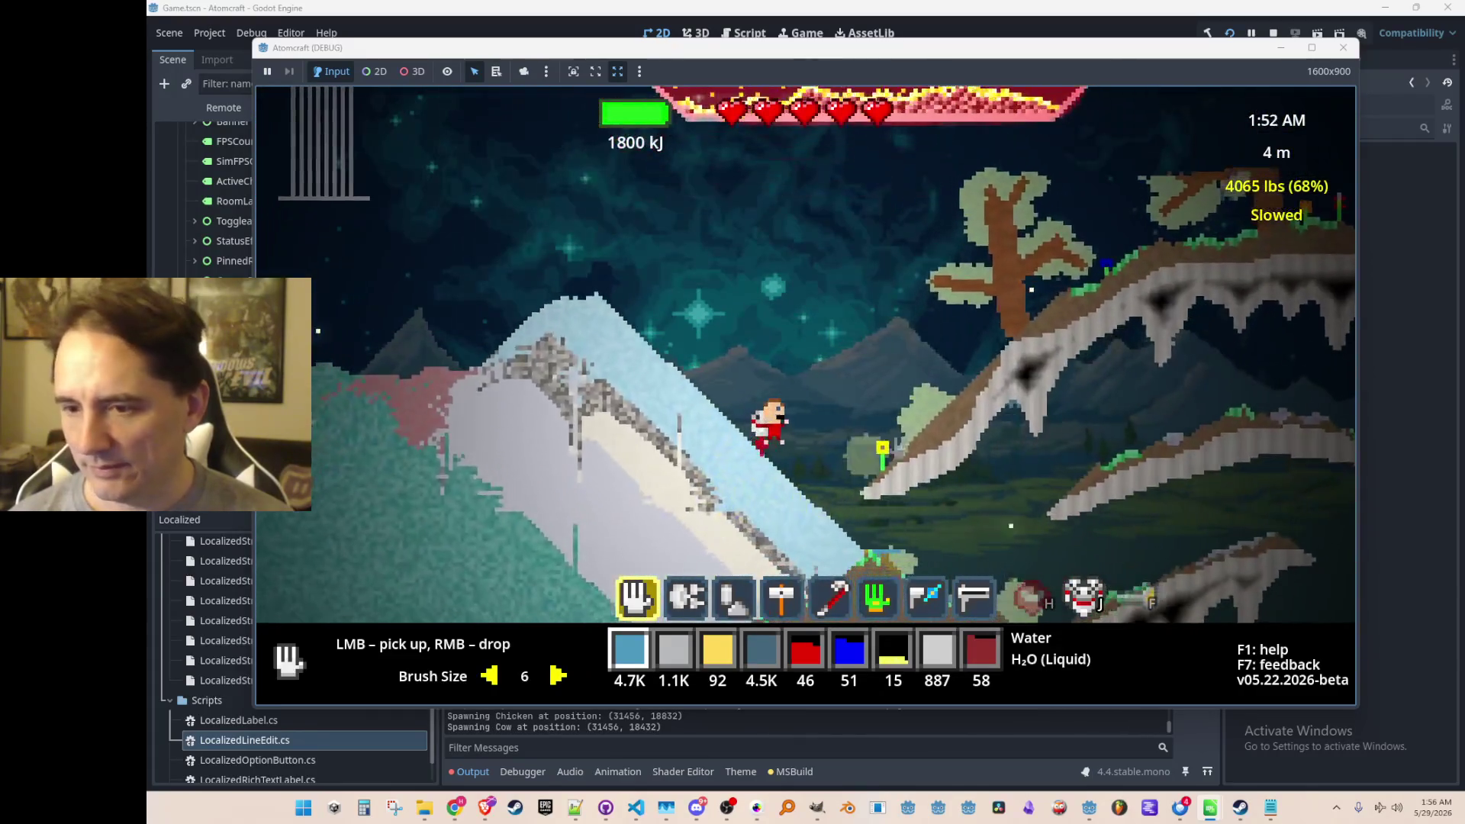
{"action": "key", "text": "a"}
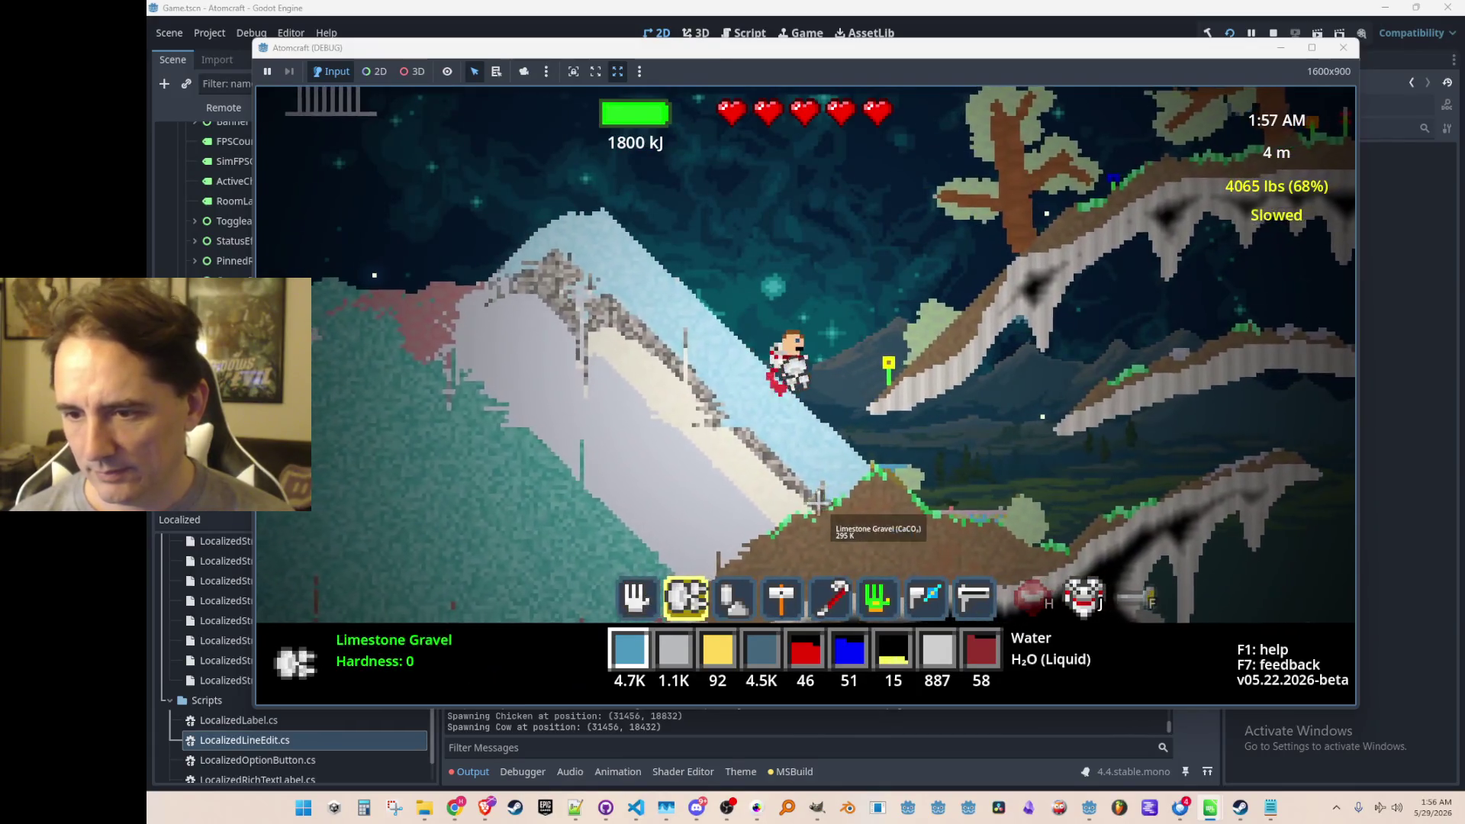
{"action": "key", "text": "a"}
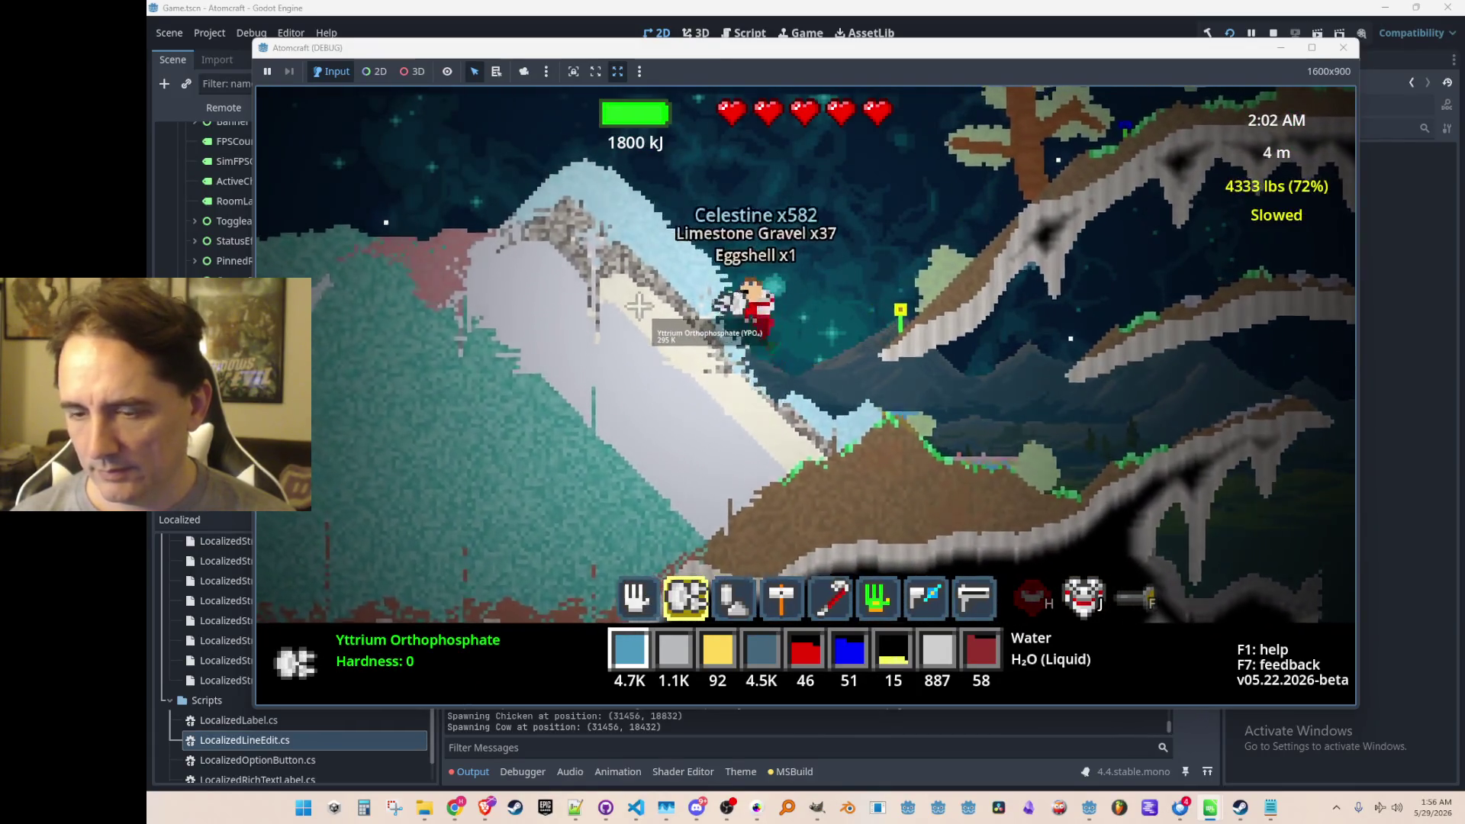
{"action": "key", "text": "a"}
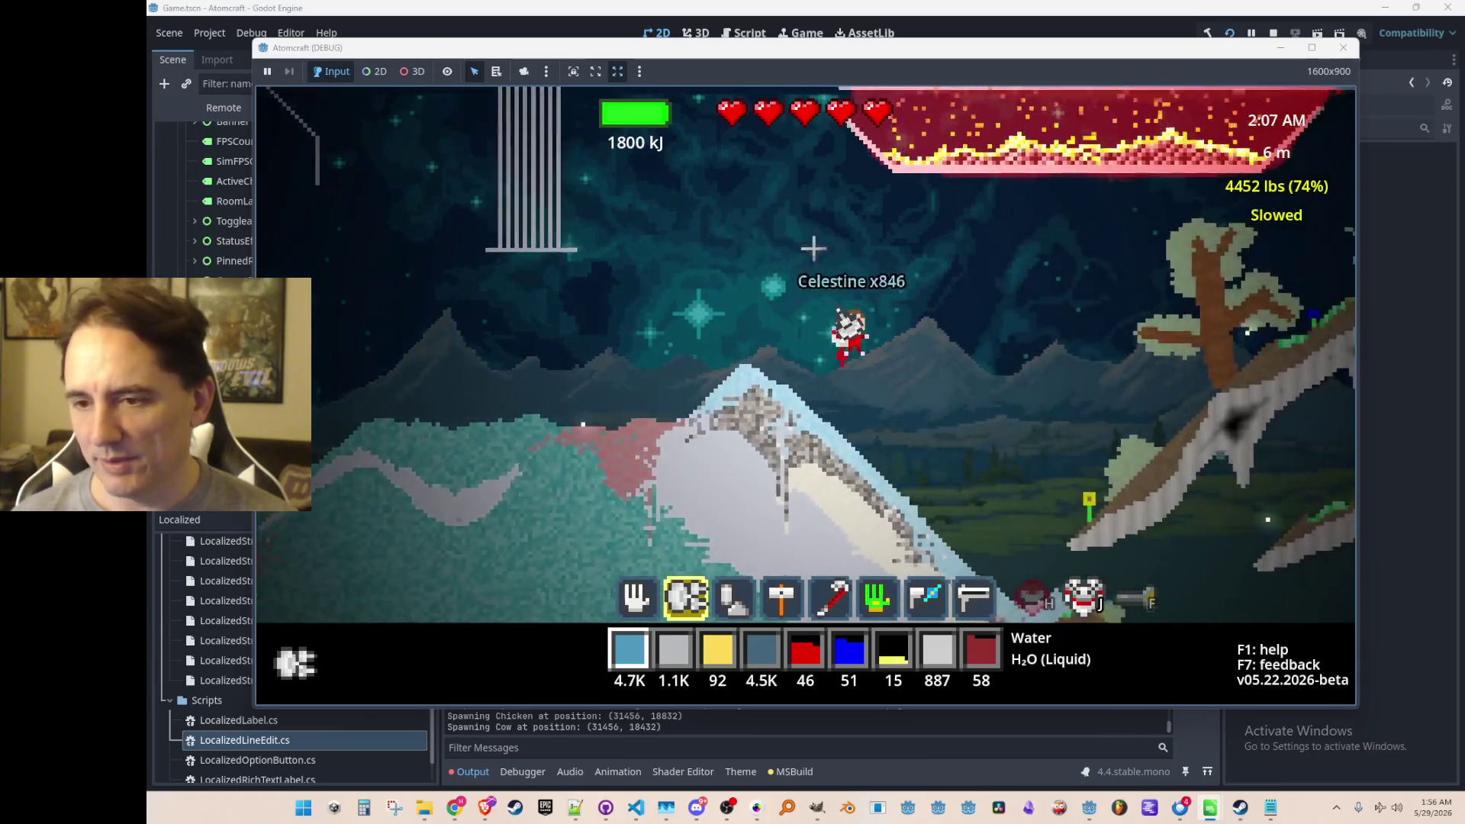
{"action": "key", "text": "a"}
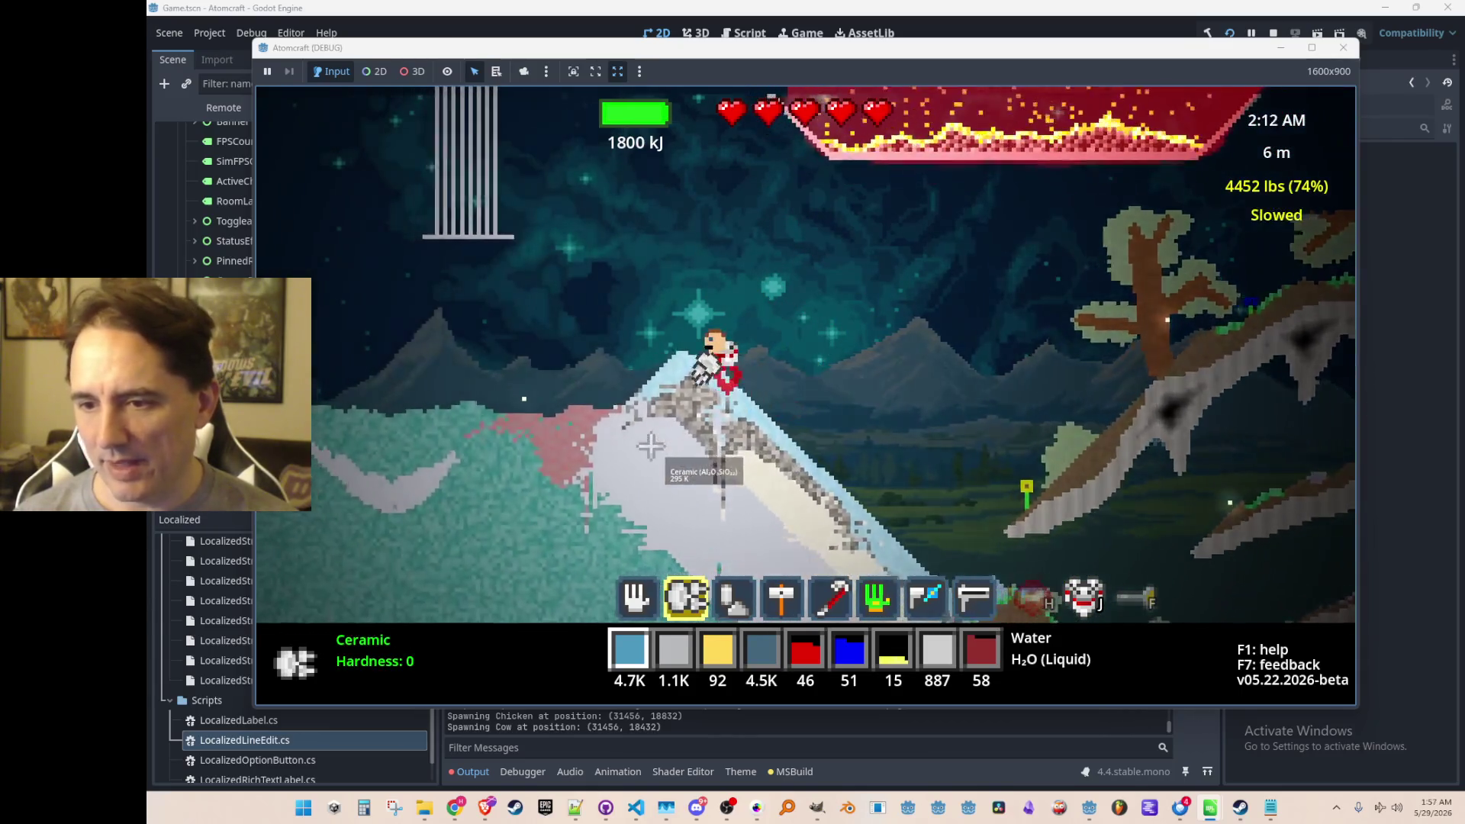
{"action": "key", "text": "a"}
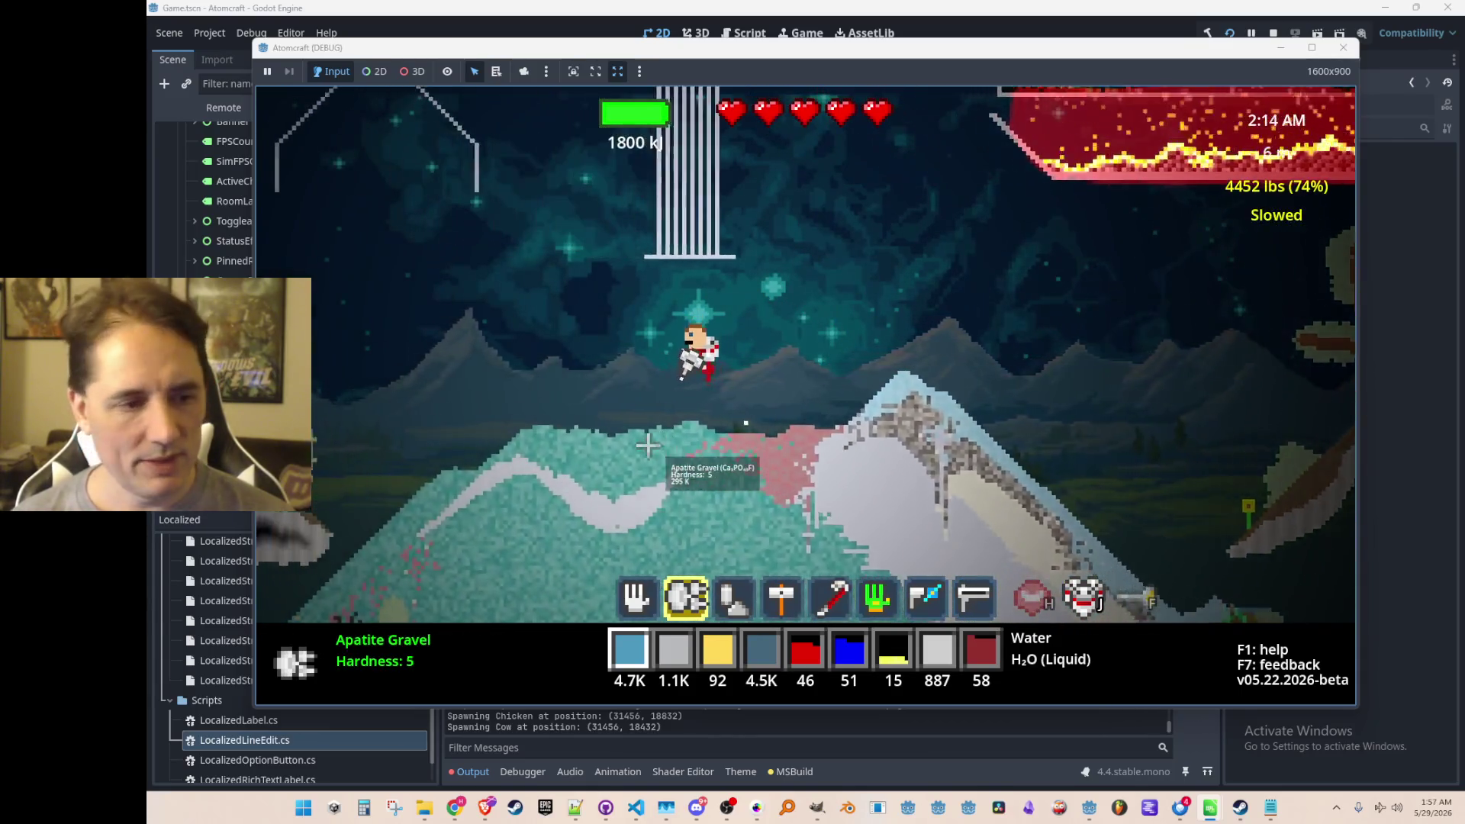
{"action": "key", "text": "a"}
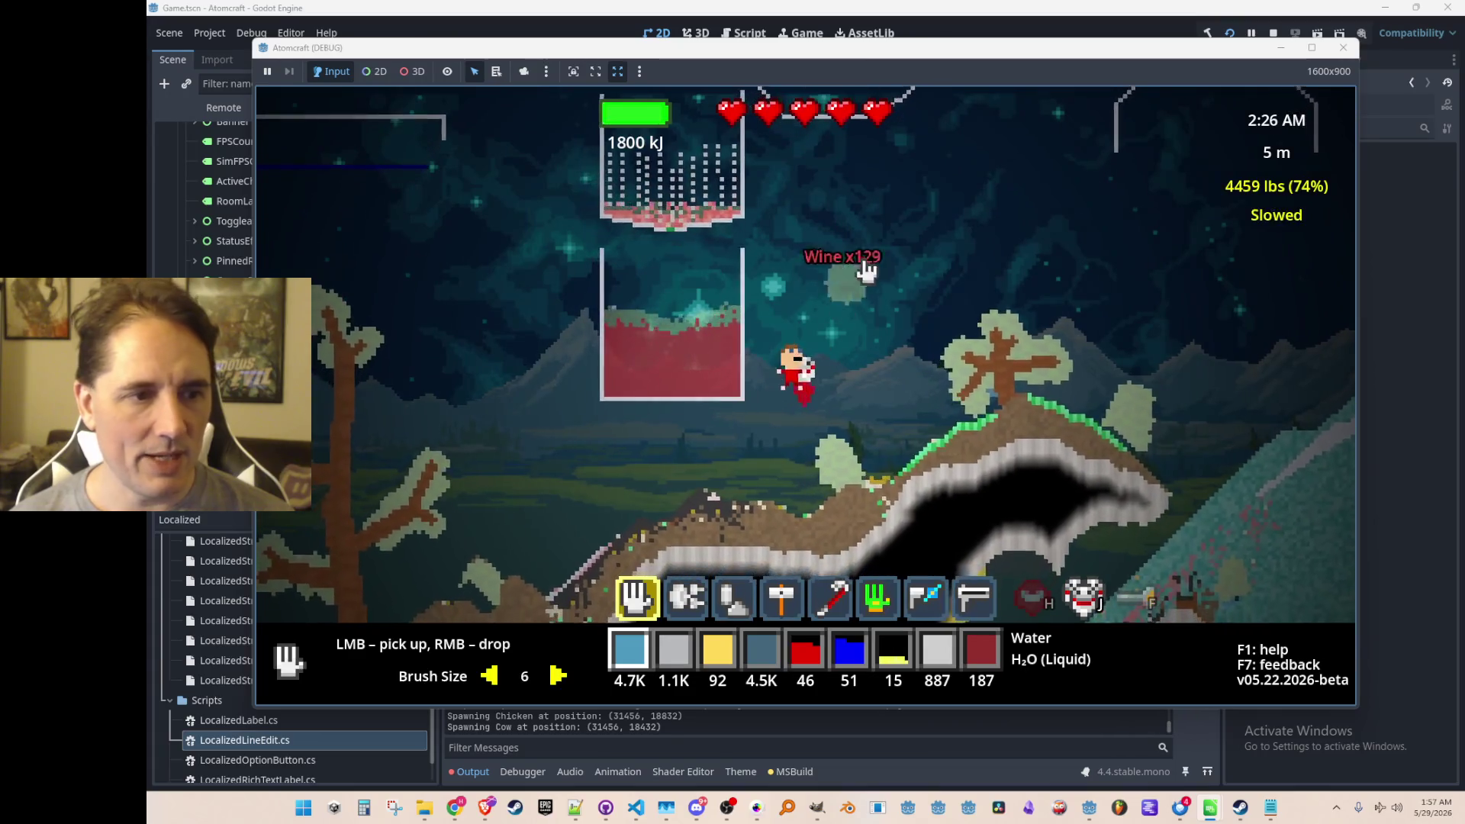
{"action": "key", "text": "a"}
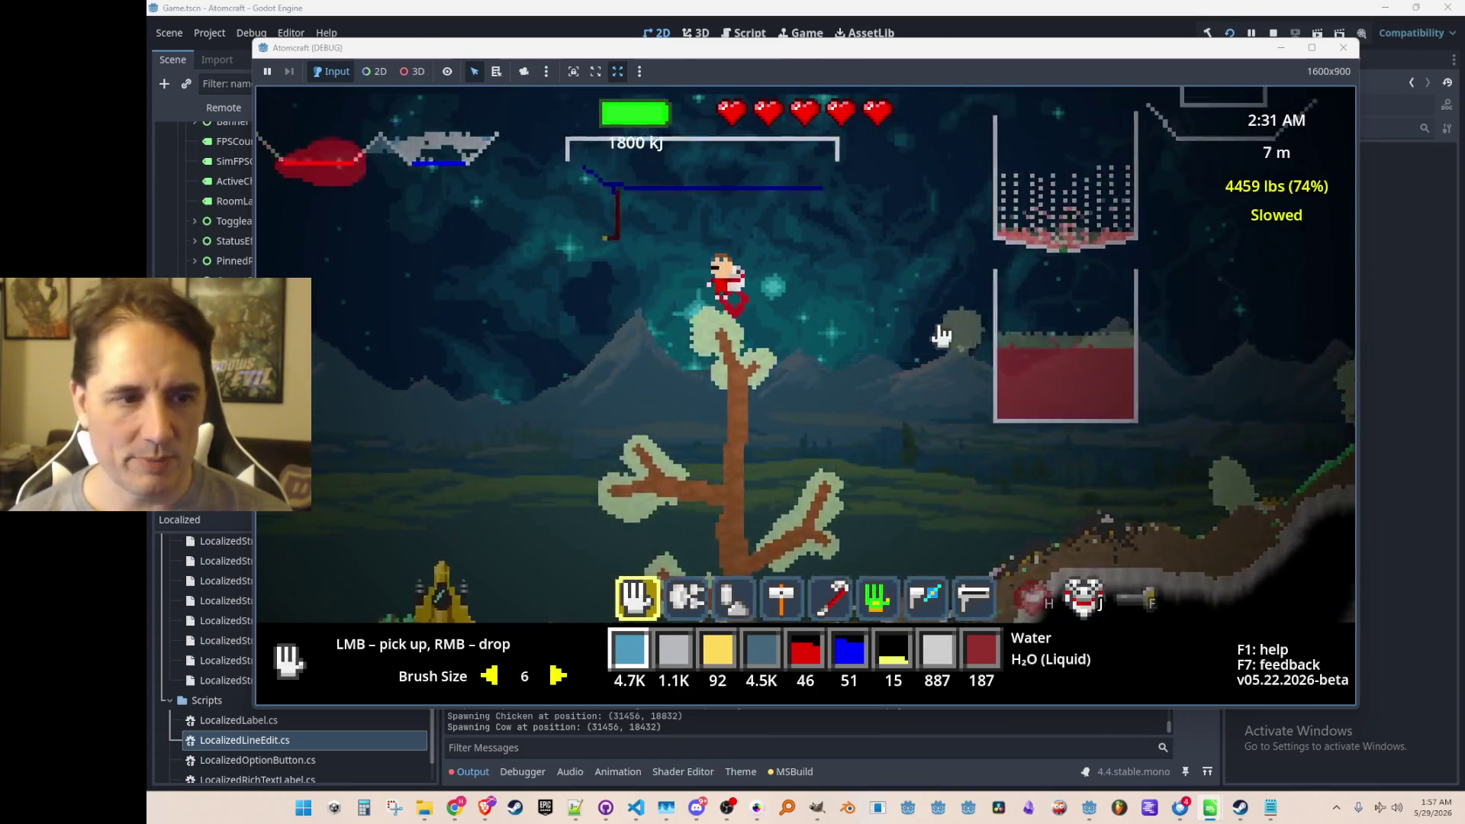
{"action": "key", "text": "a"}
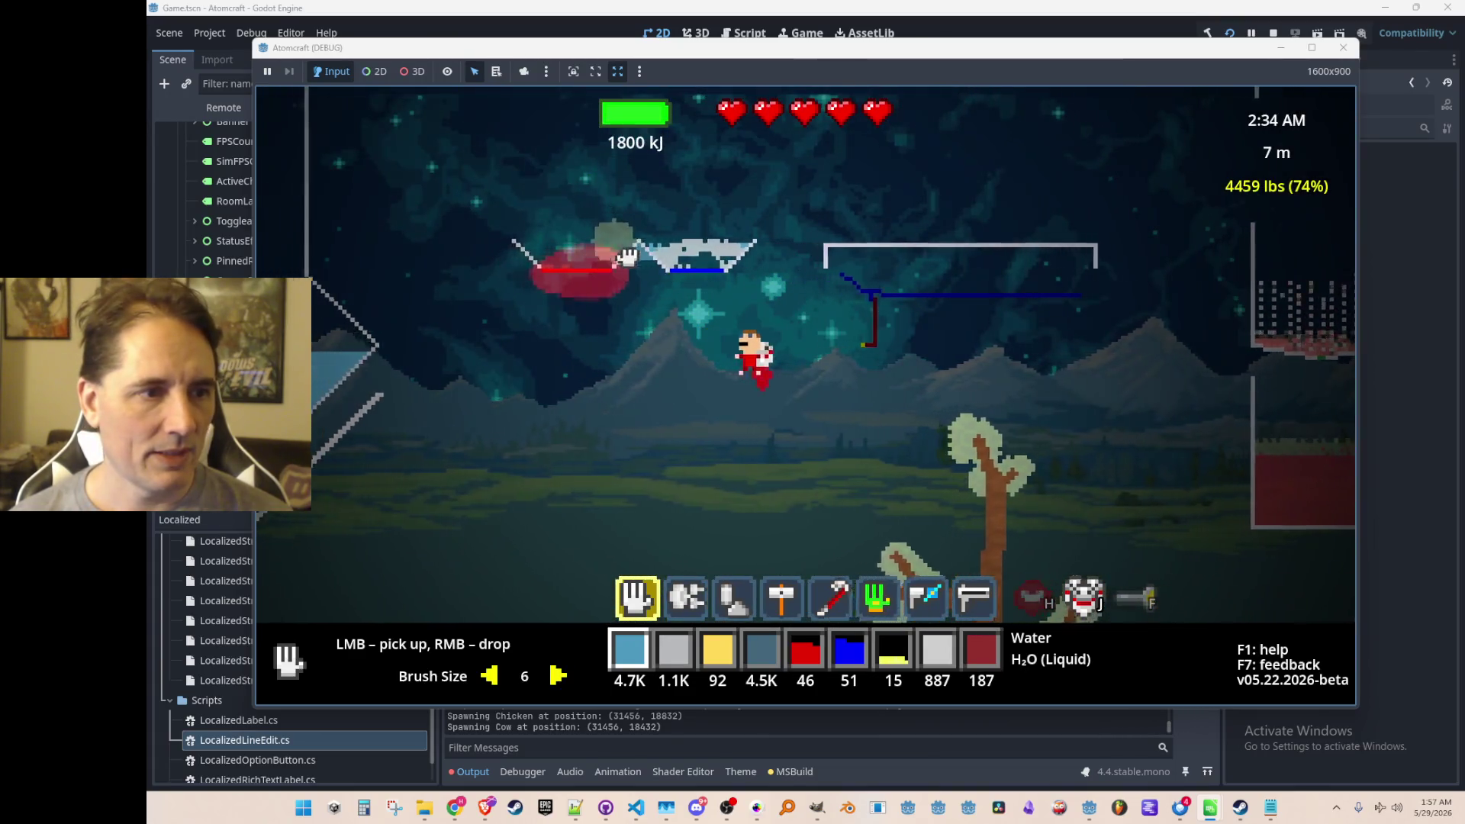
Pick up water pixels, drop most of them, then take a small amount of water.
{"action": "mouse_move", "coordinate": [626, 256]}
{"action": "left_mouse_down"}
{"action": "mouse_move", "coordinate": [786, 263]}
{"action": "mouse_move", "coordinate": [644, 386]}
{"action": "mouse_move", "coordinate": [1040, 305]}
{"action": "mouse_move", "coordinate": [1071, 232]}
{"action": "mouse_move", "coordinate": [1160, 229]}
{"action": "mouse_move", "coordinate": [1053, 249]}
{"action": "left_mouse_up"}
{"action": "mouse_move", "coordinate": [675, 213]}
{"action": "left_mouse_down"}
{"action": "mouse_move", "coordinate": [752, 207]}
{"action": "mouse_move", "coordinate": [817, 160]}
{"action": "mouse_move", "coordinate": [600, 359]}
{"action": "mouse_move", "coordinate": [524, 278]}
{"action": "mouse_move", "coordinate": [565, 196]}
{"action": "mouse_move", "coordinate": [697, 73]}
{"action": "left_mouse_up"}
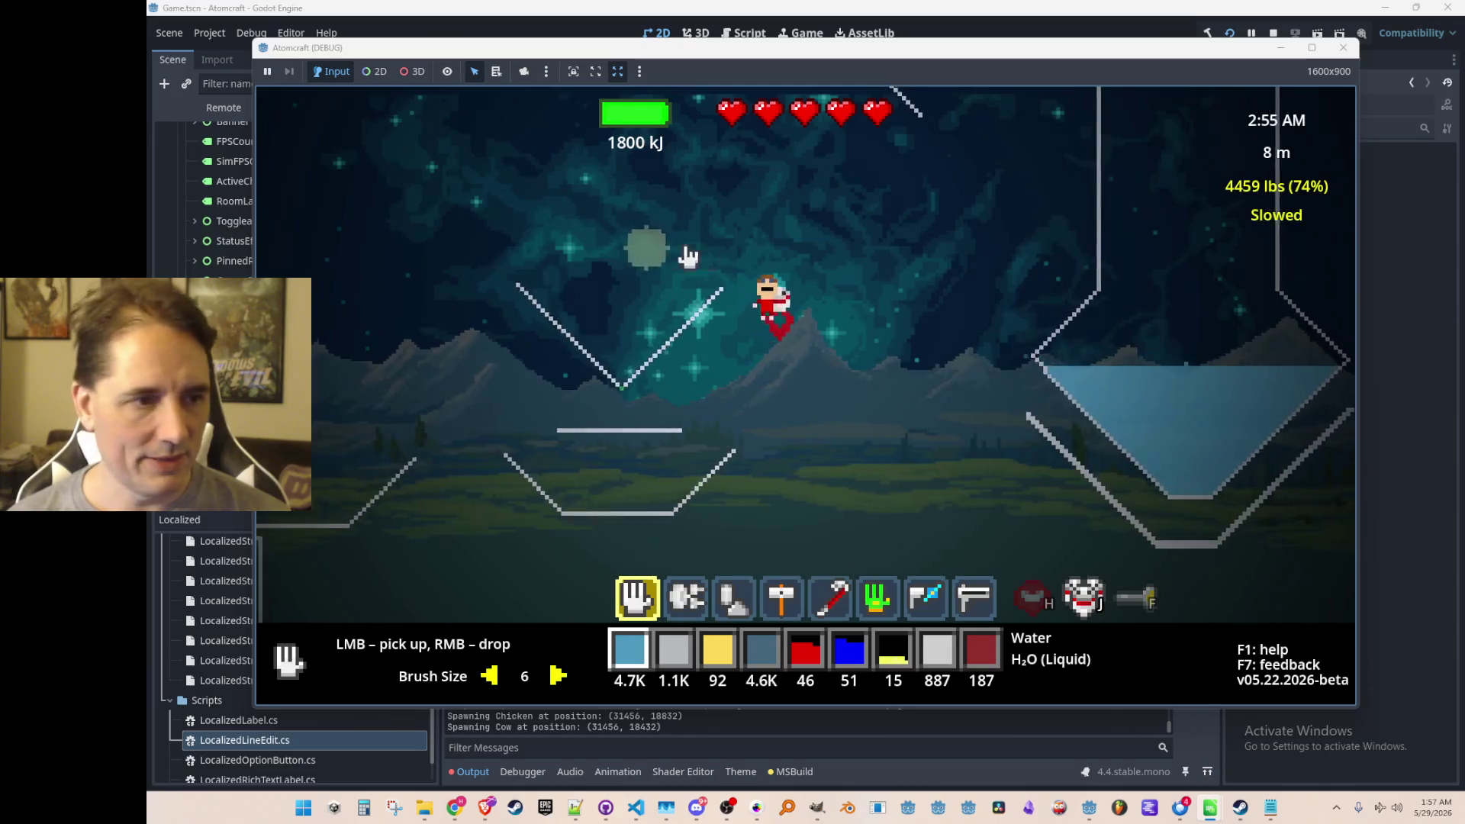
{"action": "key", "text": "w"}
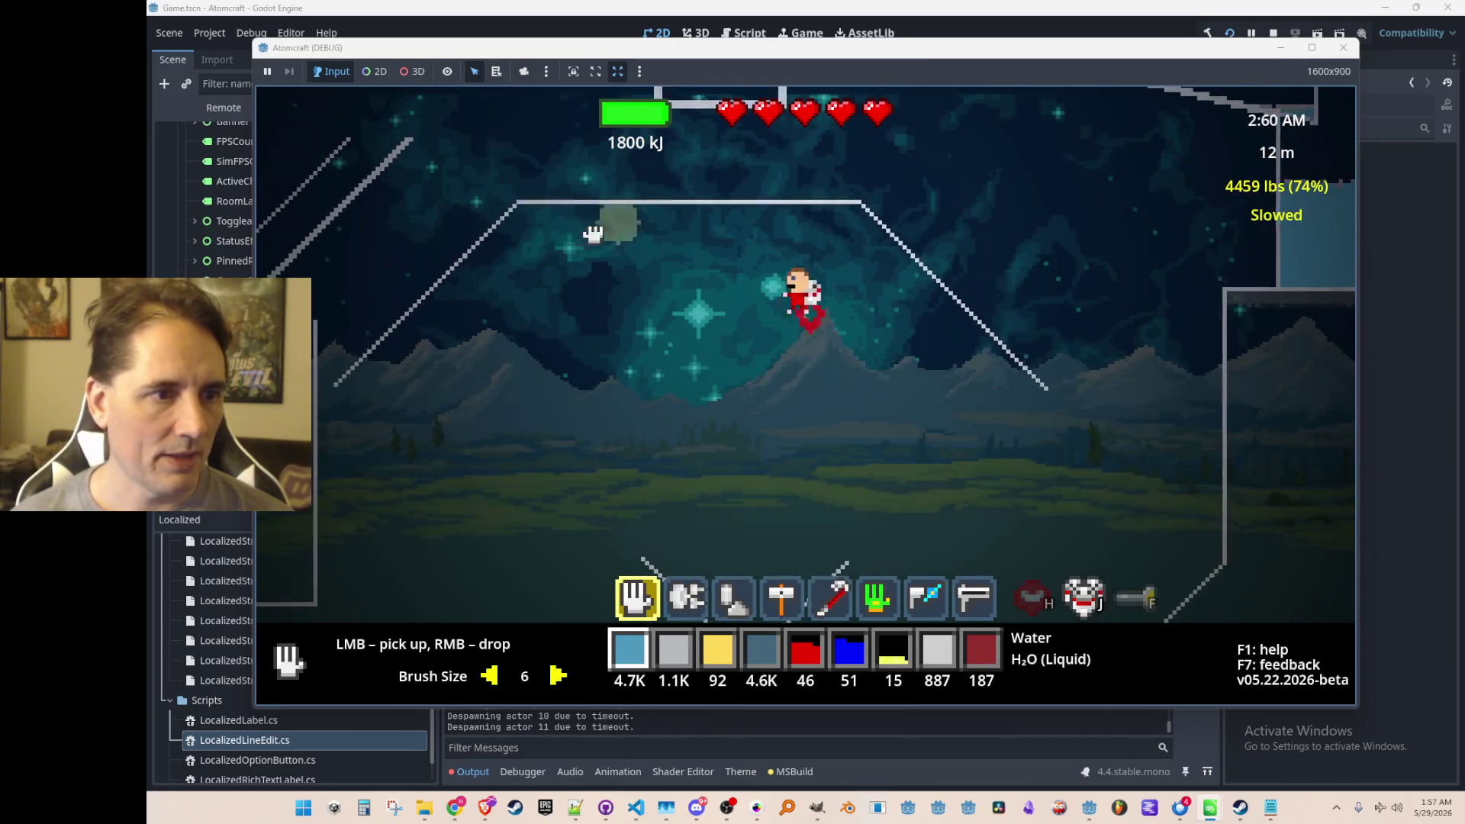
{"action": "key", "text": "a"}
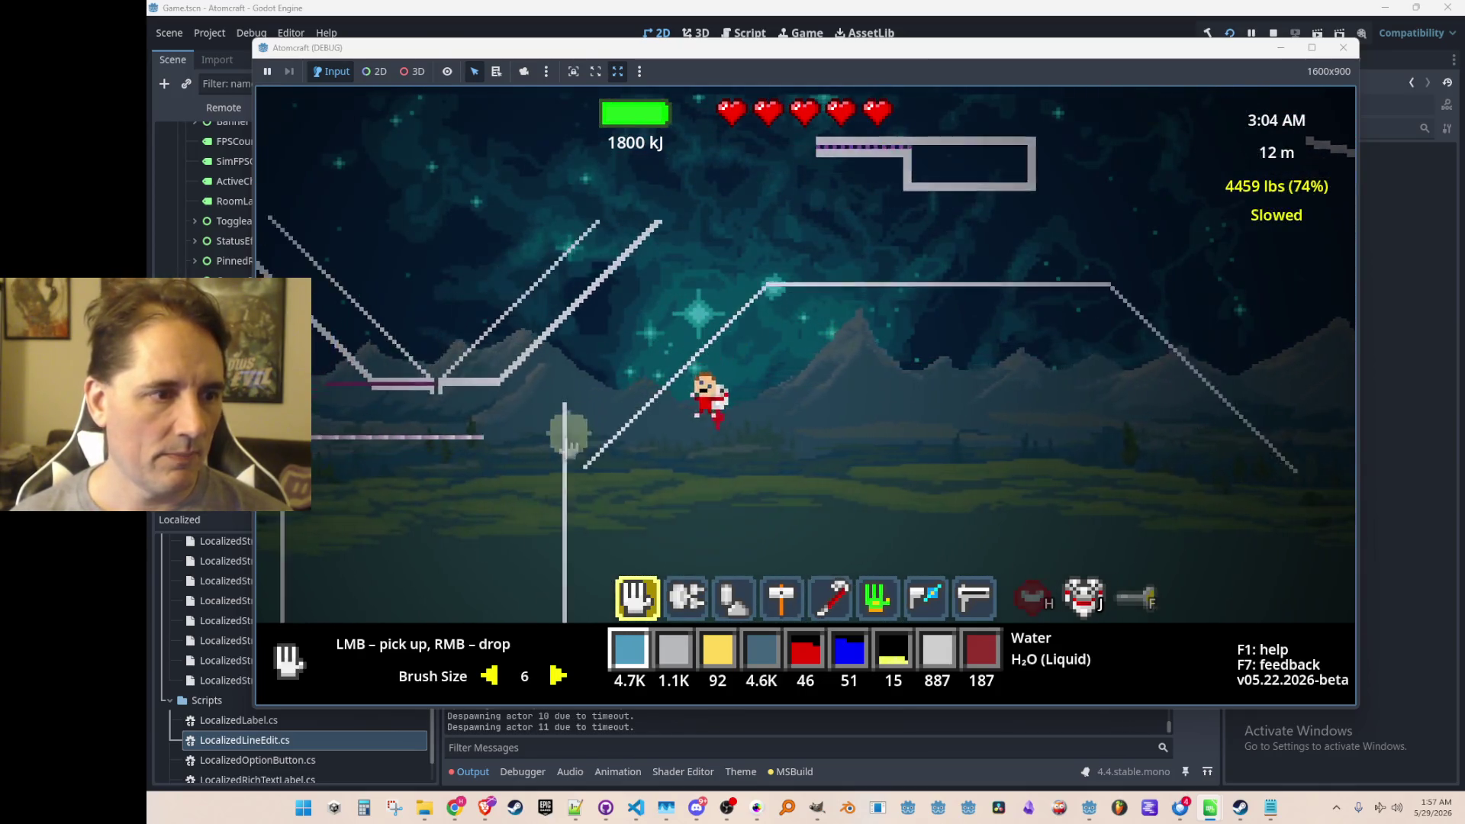
{"action": "left_click", "coordinate": [770, 473]}
Move to the test box and grab the eggs inside it.
{"action": "key", "text": "a"}
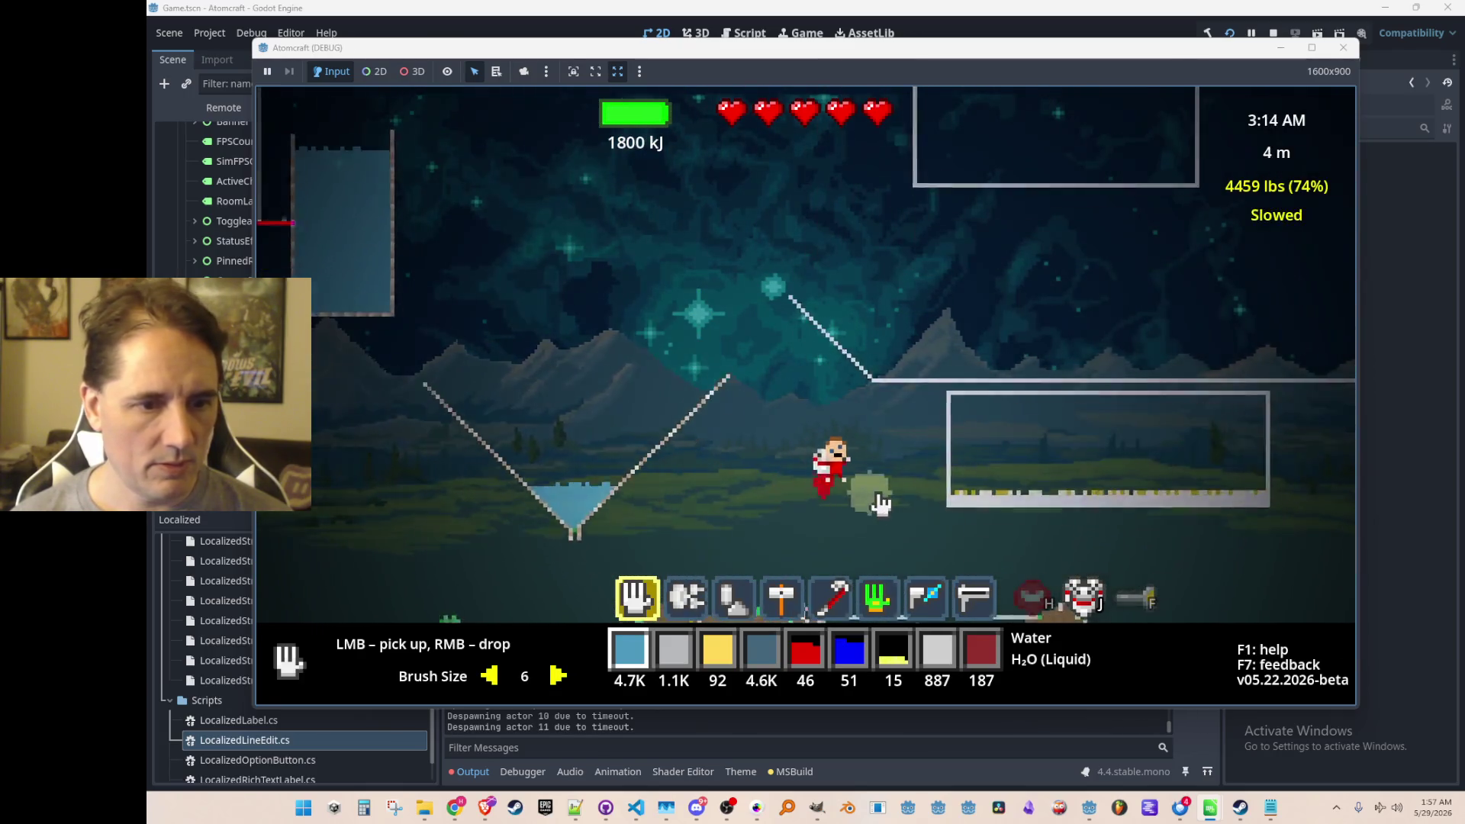
{"action": "key", "text": "d"}
{"action": "left_click_drag", "start_coordinate": [1170, 399], "coordinate": [794, 374]}
{"action": "key", "text": "a"}
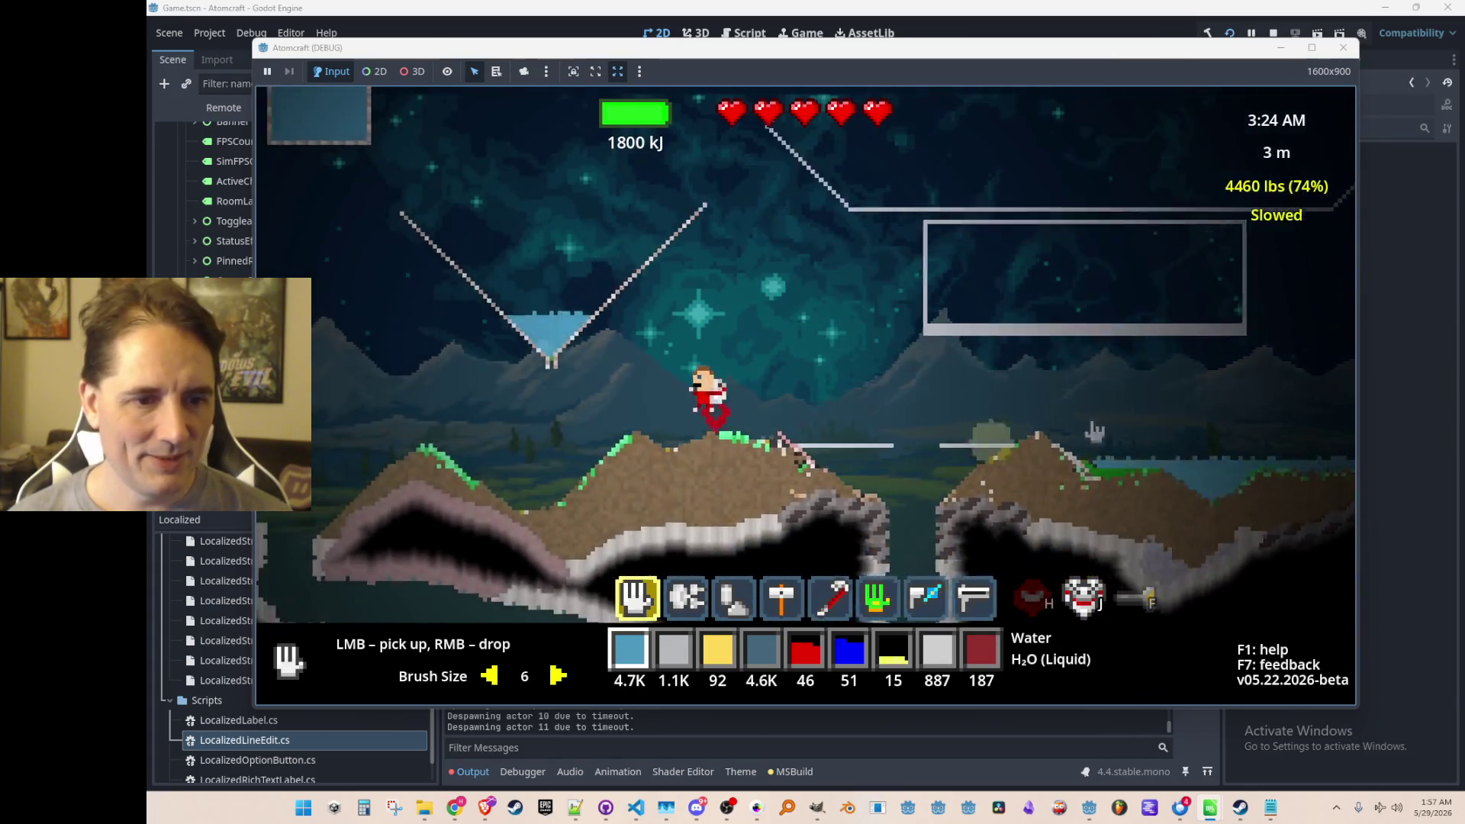
{"action": "key", "text": "d"}
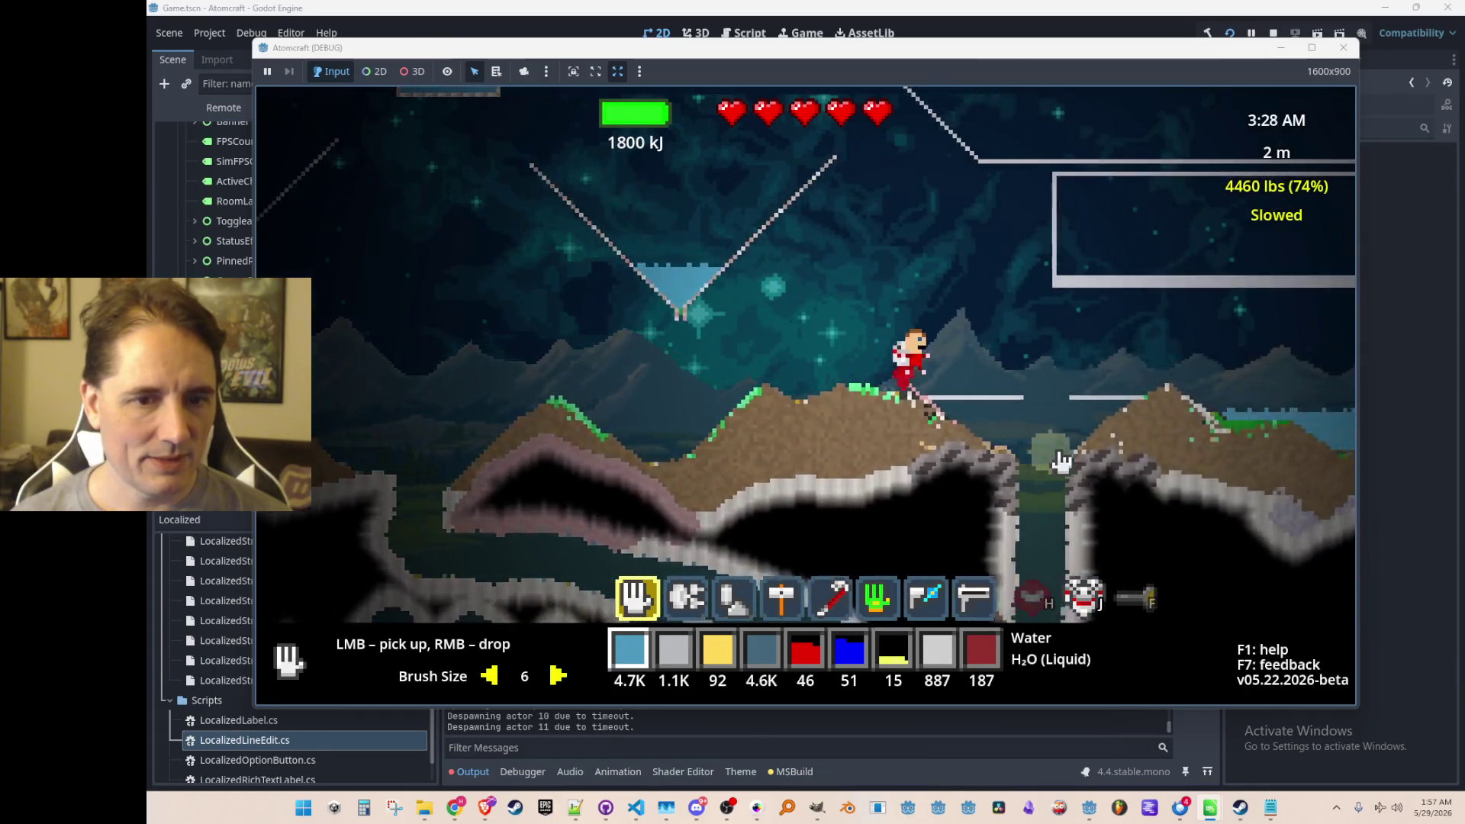
{"action": "key", "text": "d"}
Scoop water from the pool until the stock reaches 5.0K, then pause the game.
{"action": "mouse_move", "coordinate": [1030, 446]}
{"action": "left_mouse_down"}
{"action": "mouse_move", "coordinate": [946, 420]}
{"action": "mouse_move", "coordinate": [948, 462]}
{"action": "mouse_move", "coordinate": [745, 385]}
{"action": "mouse_move", "coordinate": [752, 359]}
{"action": "mouse_move", "coordinate": [1050, 353]}
{"action": "left_mouse_up"}
{"action": "key", "text": "a"}
{"action": "key", "text": "a"}
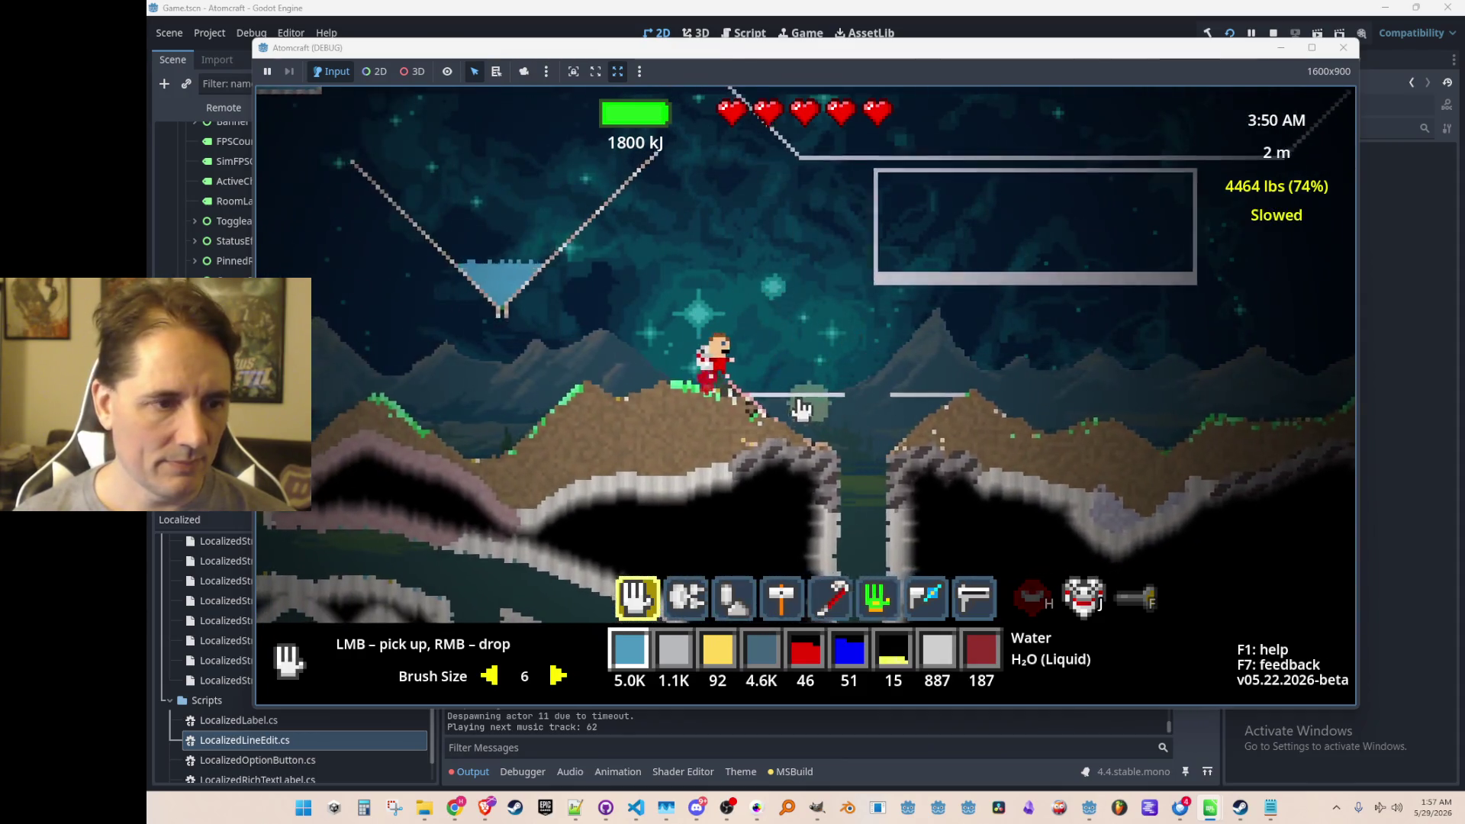
{"action": "key", "text": "d"}
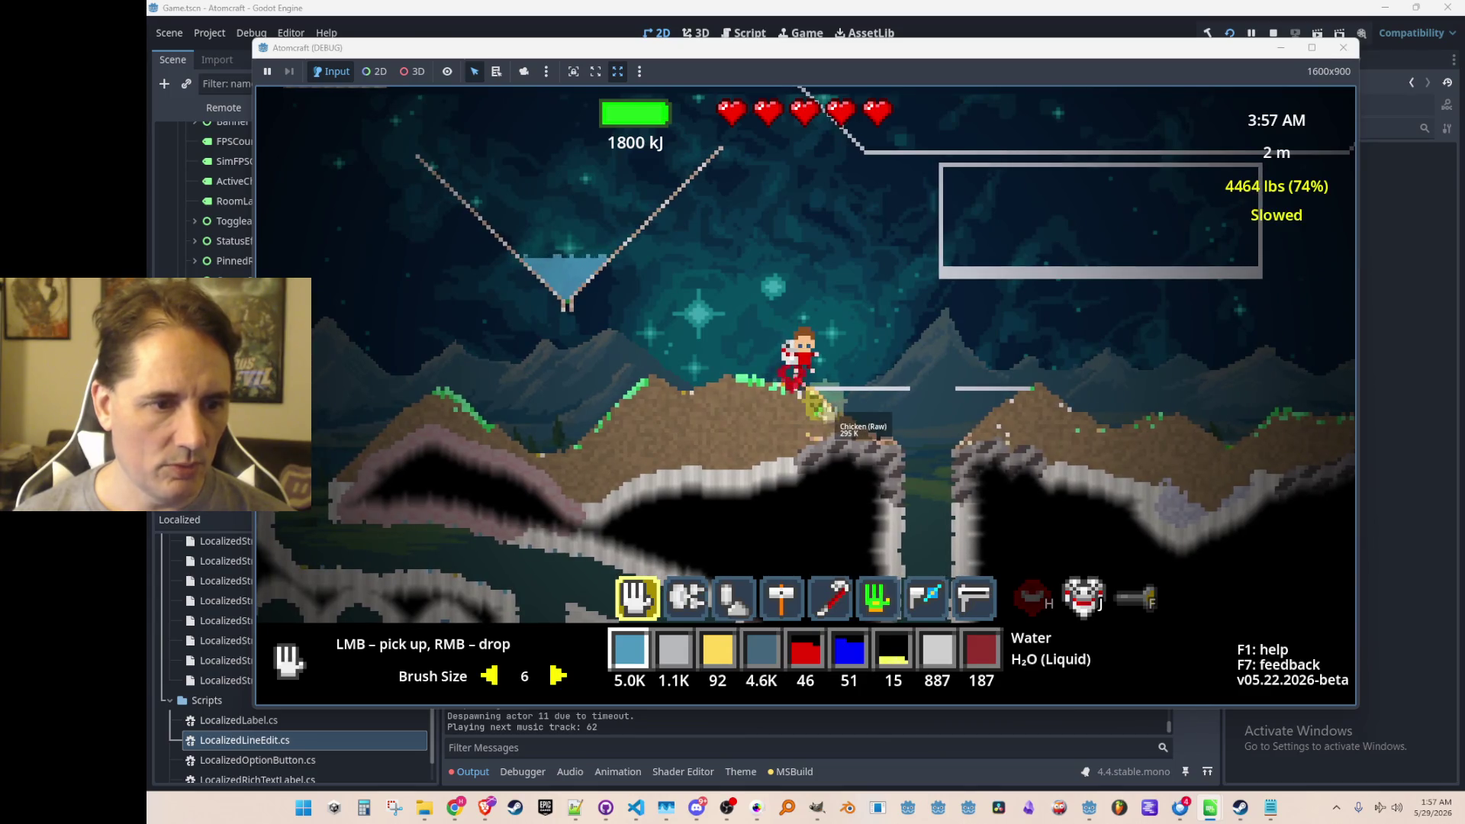
{"action": "key", "text": "w"}
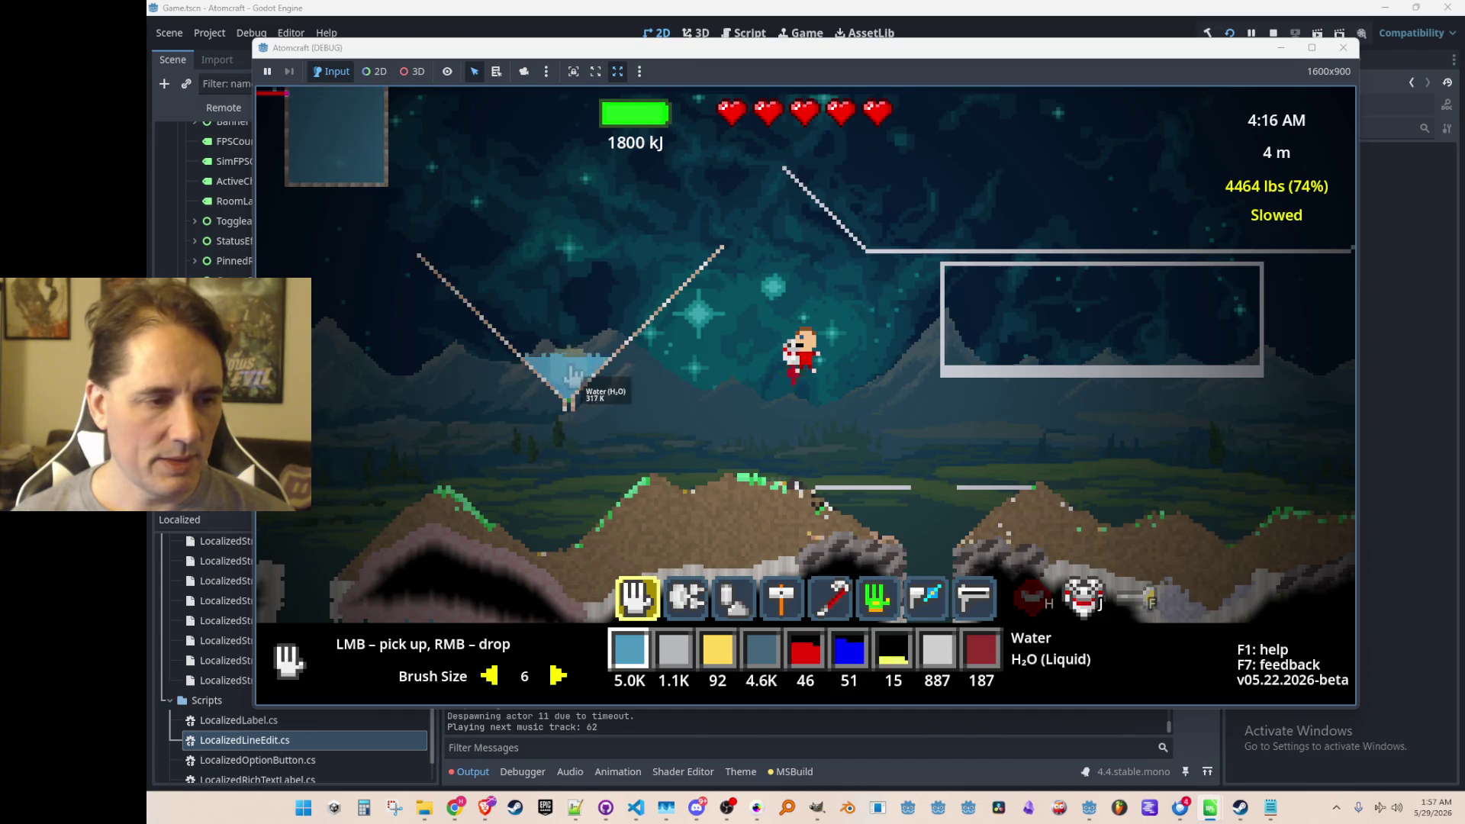
{"action": "key", "text": "Escape"}
{"action": "key", "text": "Escape"}
{"action": "key", "text": "Escape"}
Switch the language to French, then to Polish, and resume the game.
{"action": "left_click", "coordinate": [313, 661]}
{"action": "left_click", "coordinate": [763, 450]}
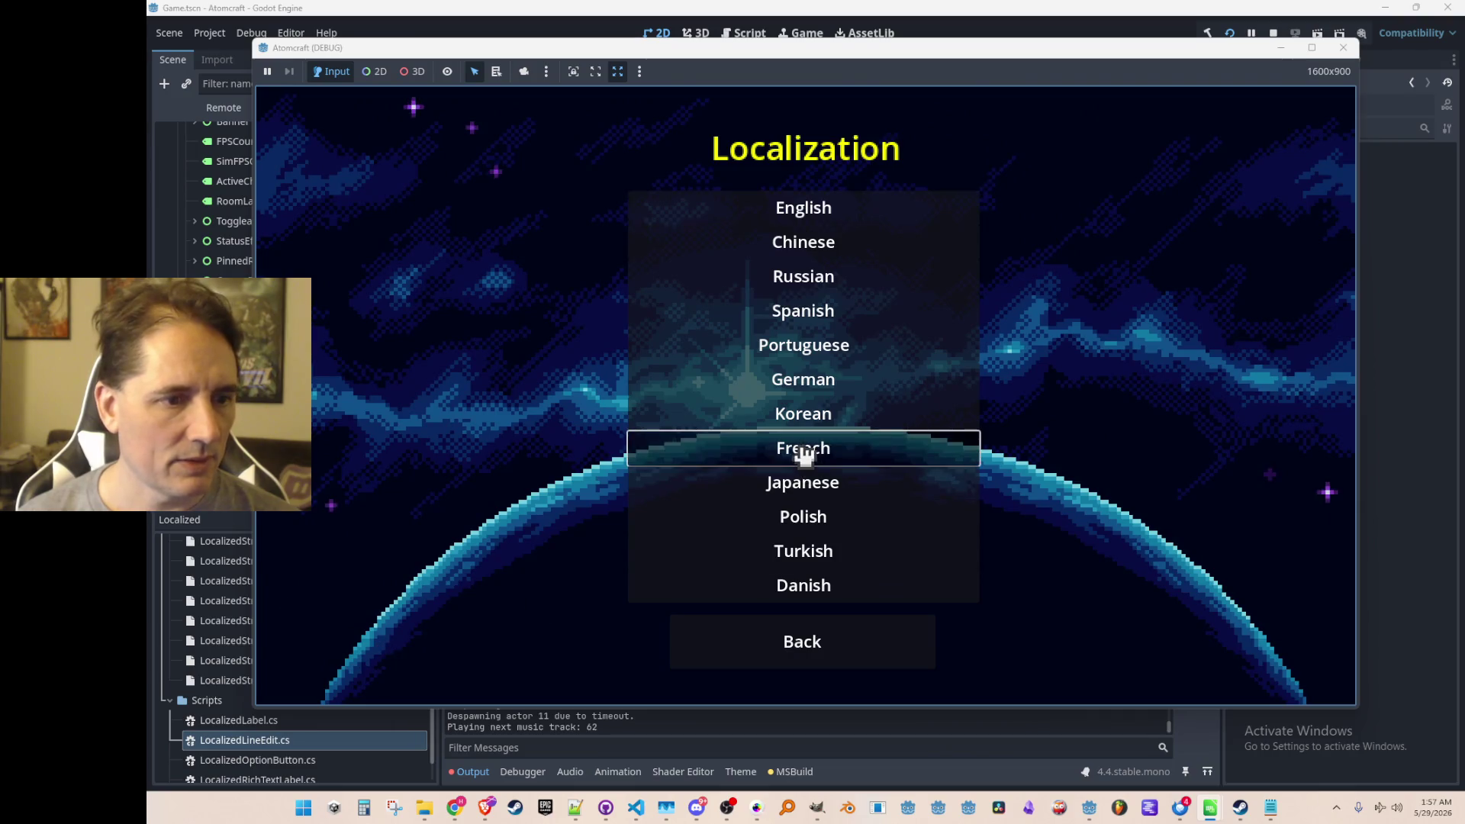
{"action": "key", "text": "Escape"}
{"action": "key", "text": "Escape"}
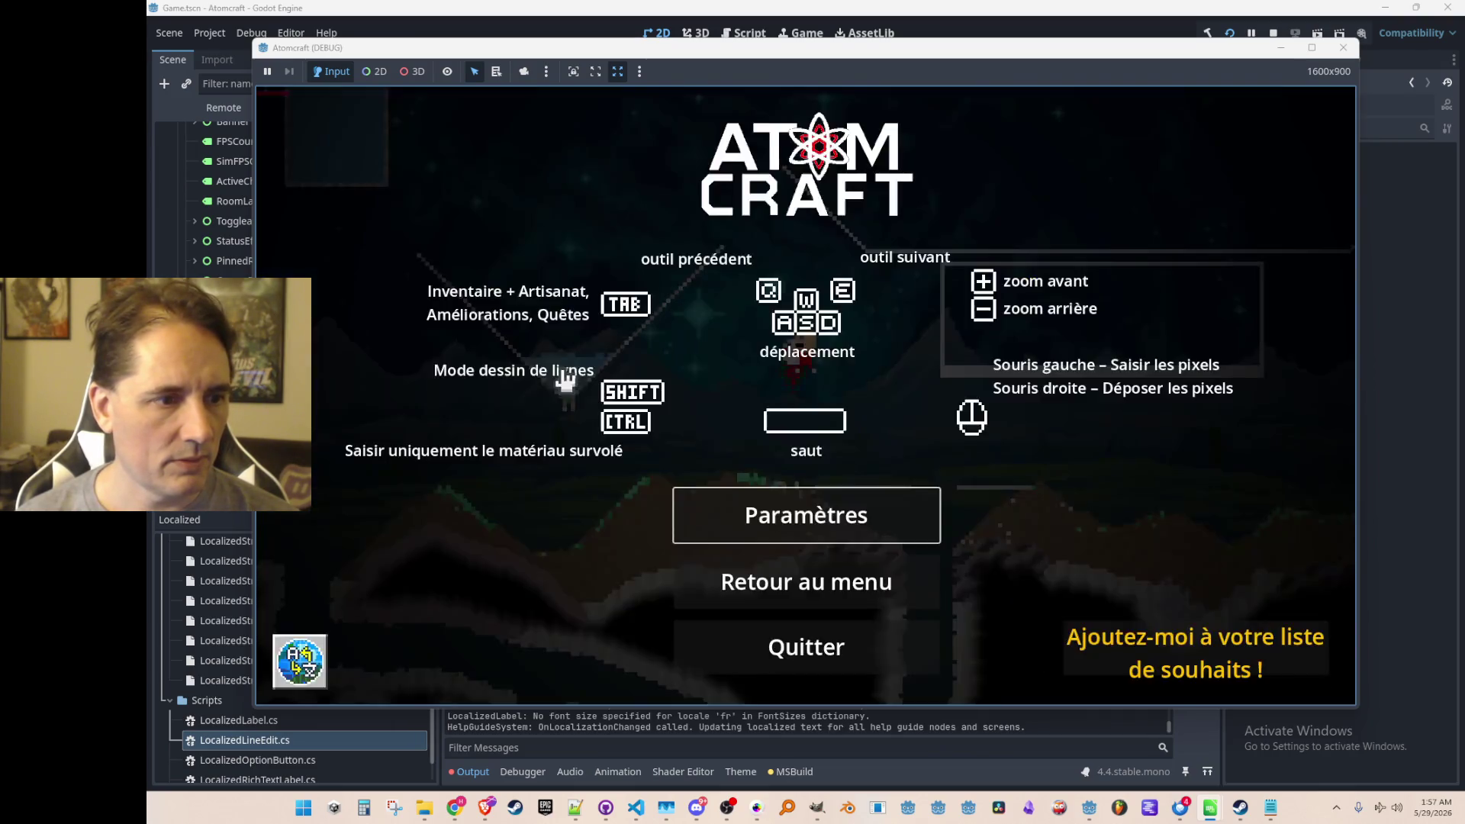
{"action": "left_click", "coordinate": [299, 661]}
{"action": "left_click", "coordinate": [808, 517]}
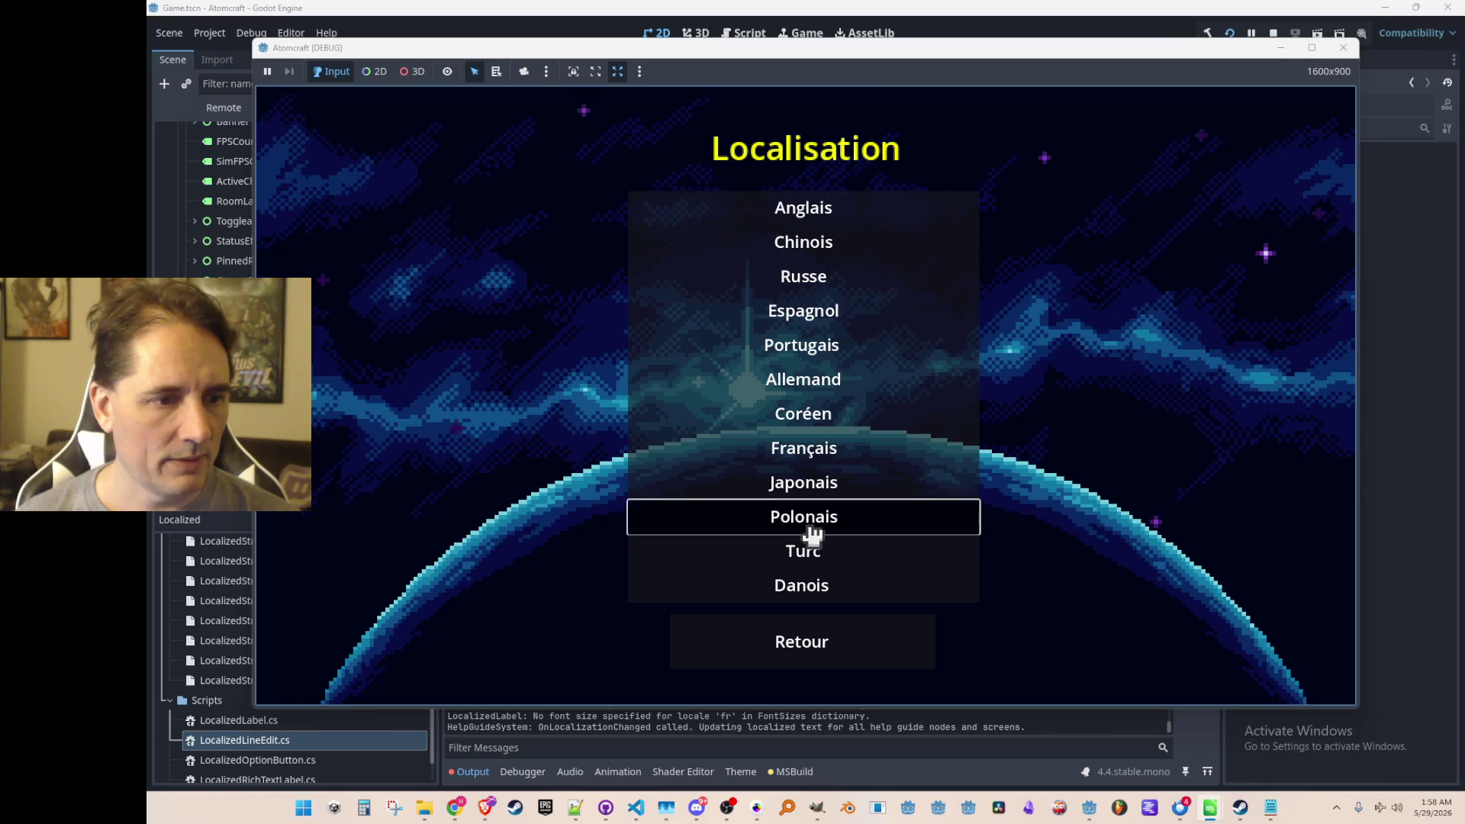
{"action": "key", "text": "Escape"}
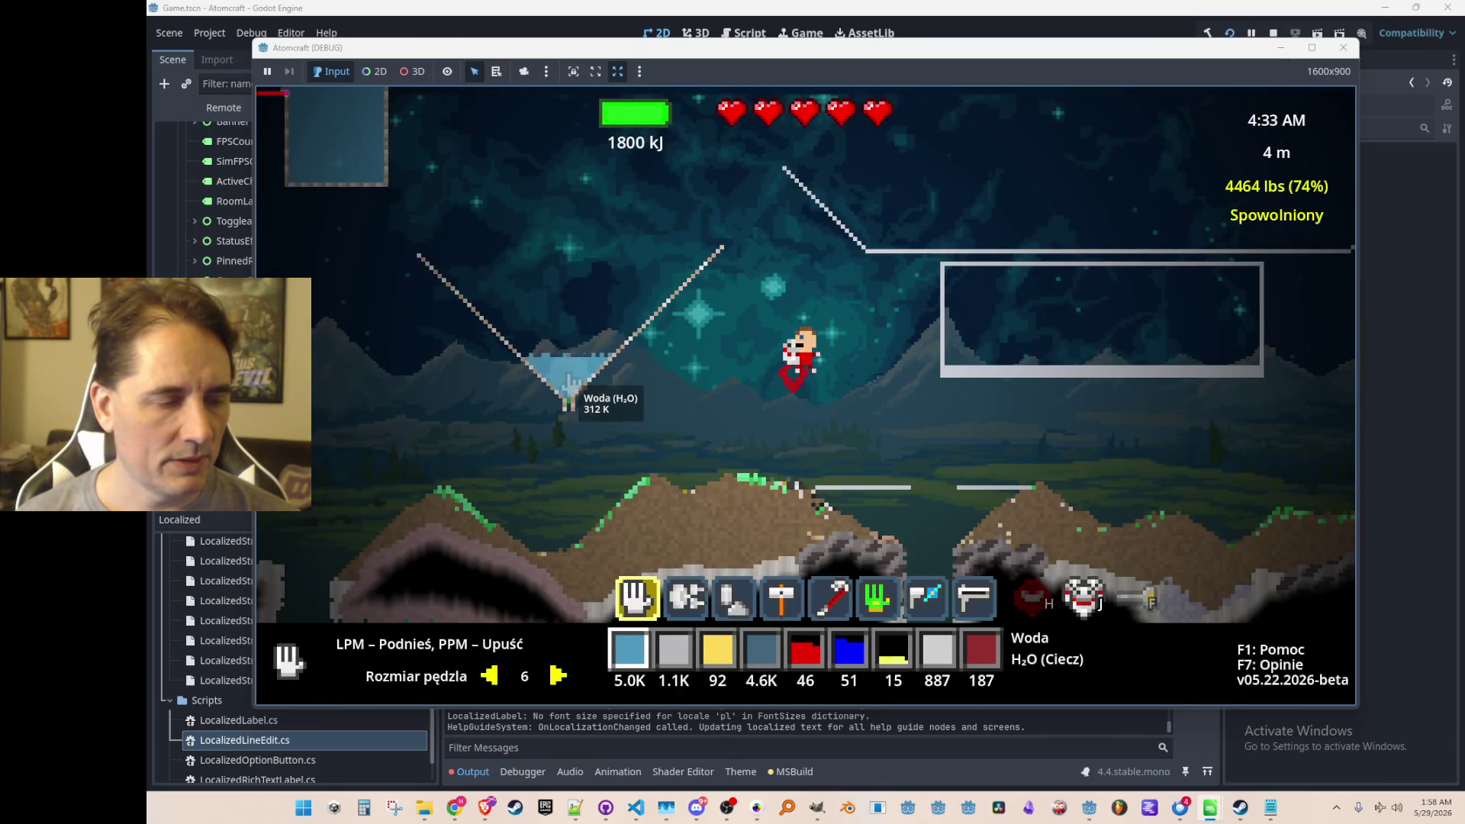
Switch the language back to English, then to German, resuming each time.
{"action": "key", "text": "Escape"}
{"action": "left_click", "coordinate": [302, 654]}
{"action": "left_click", "coordinate": [663, 211]}
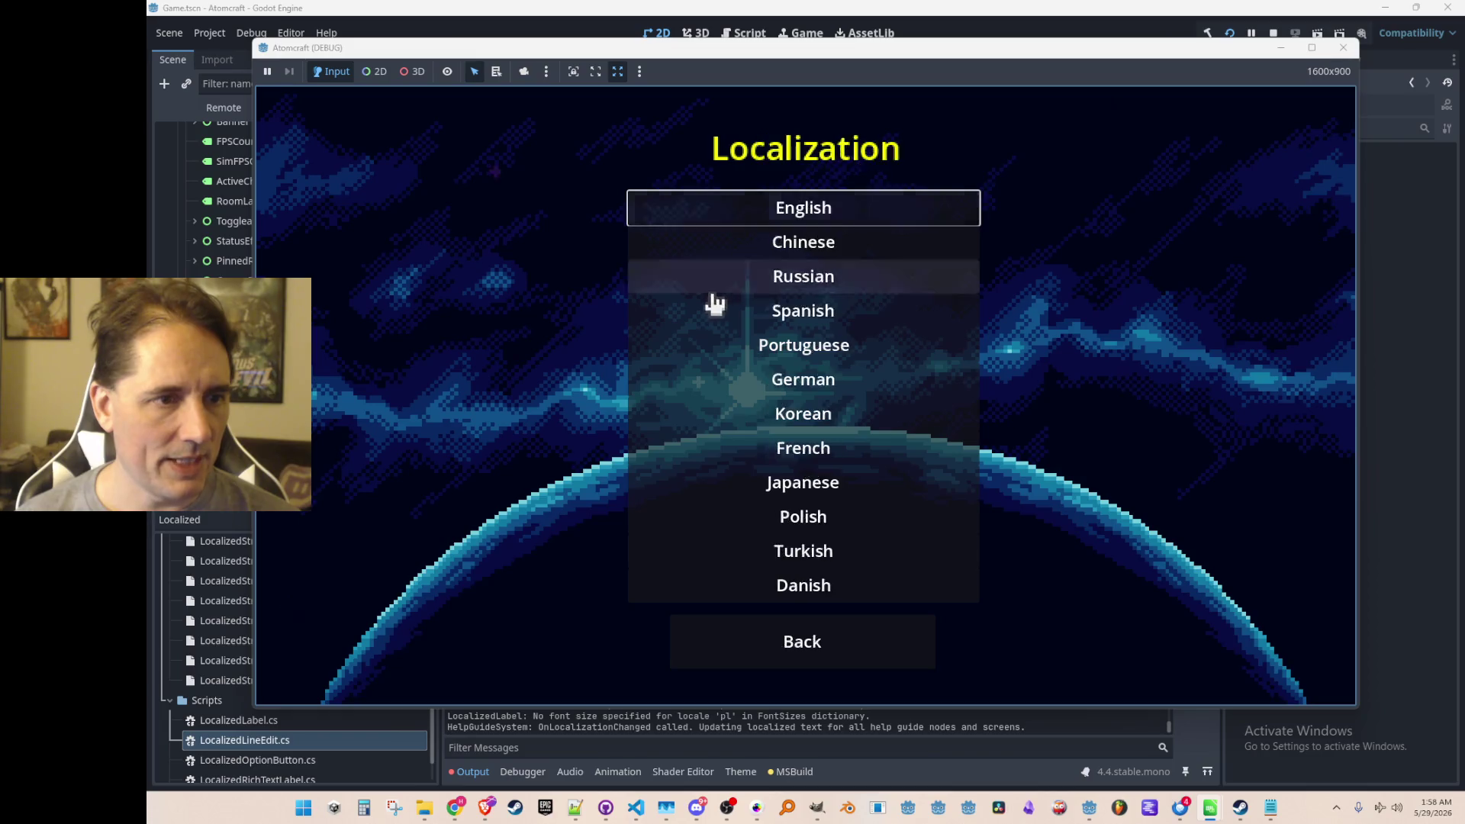
{"action": "key", "text": "Escape"}
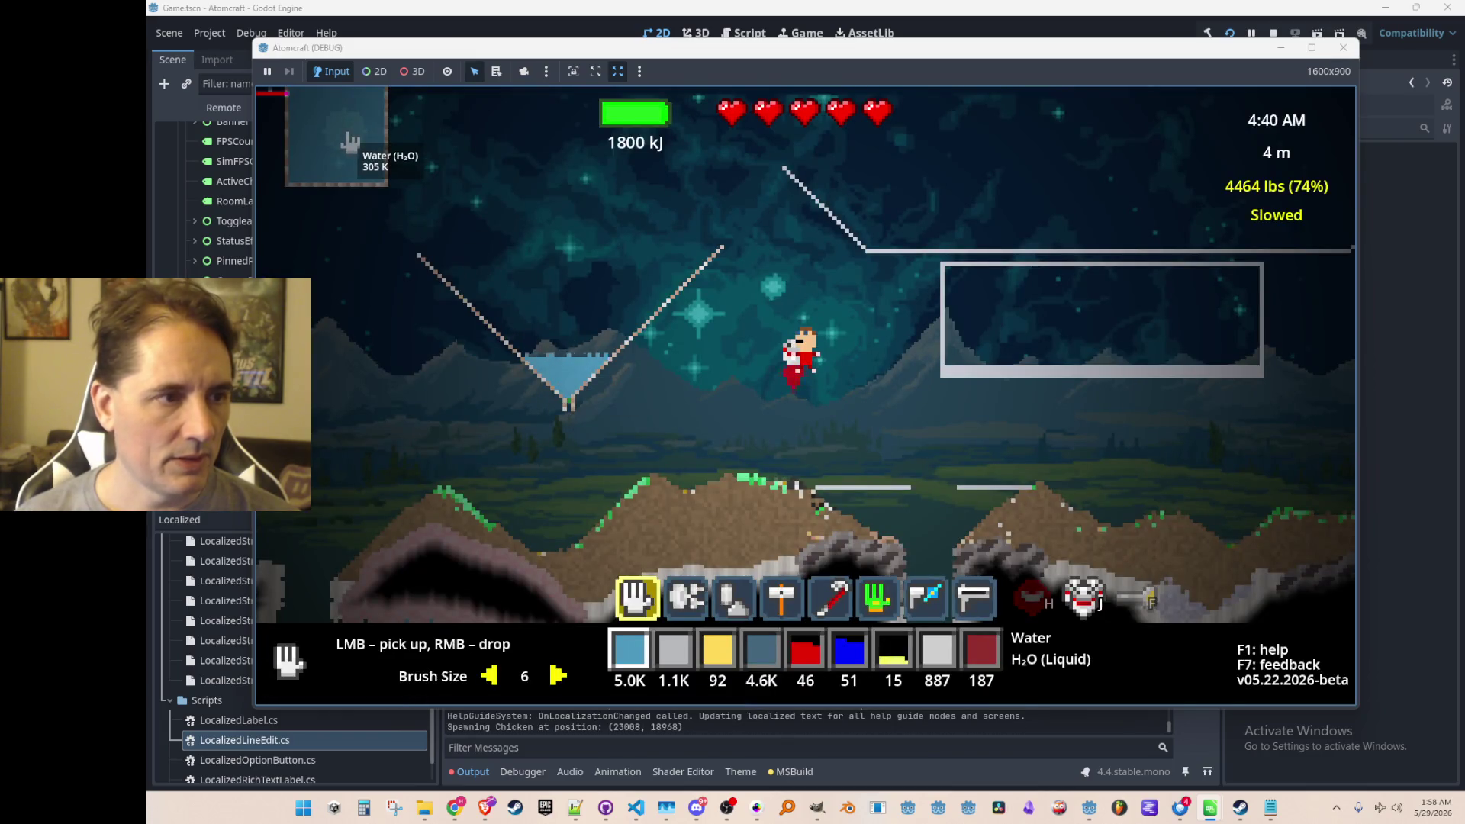
{"action": "key", "text": "Escape"}
{"action": "left_click", "coordinate": [301, 657]}
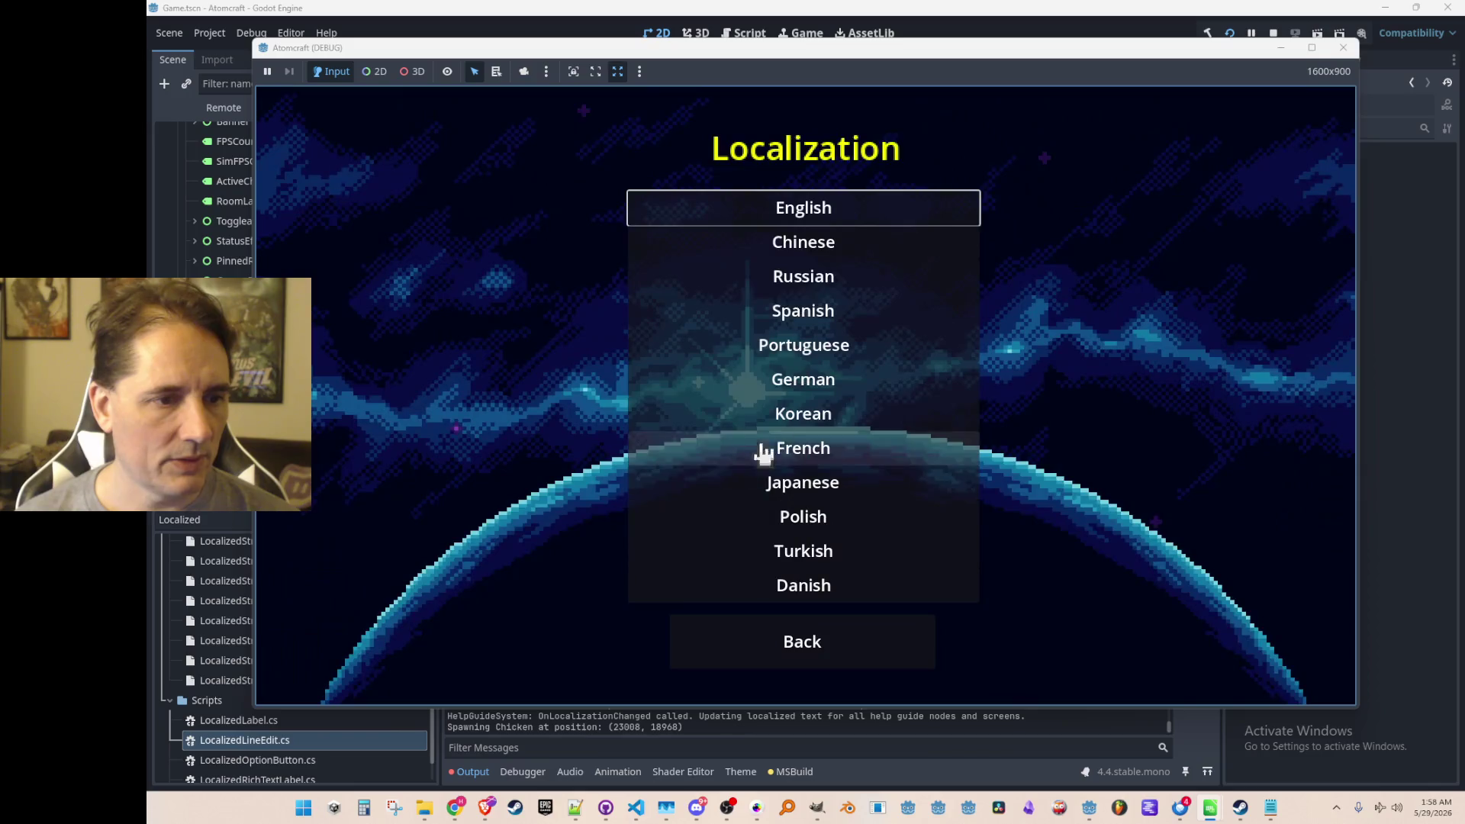
{"action": "left_click", "coordinate": [758, 386]}
{"action": "key", "text": "Escape"}
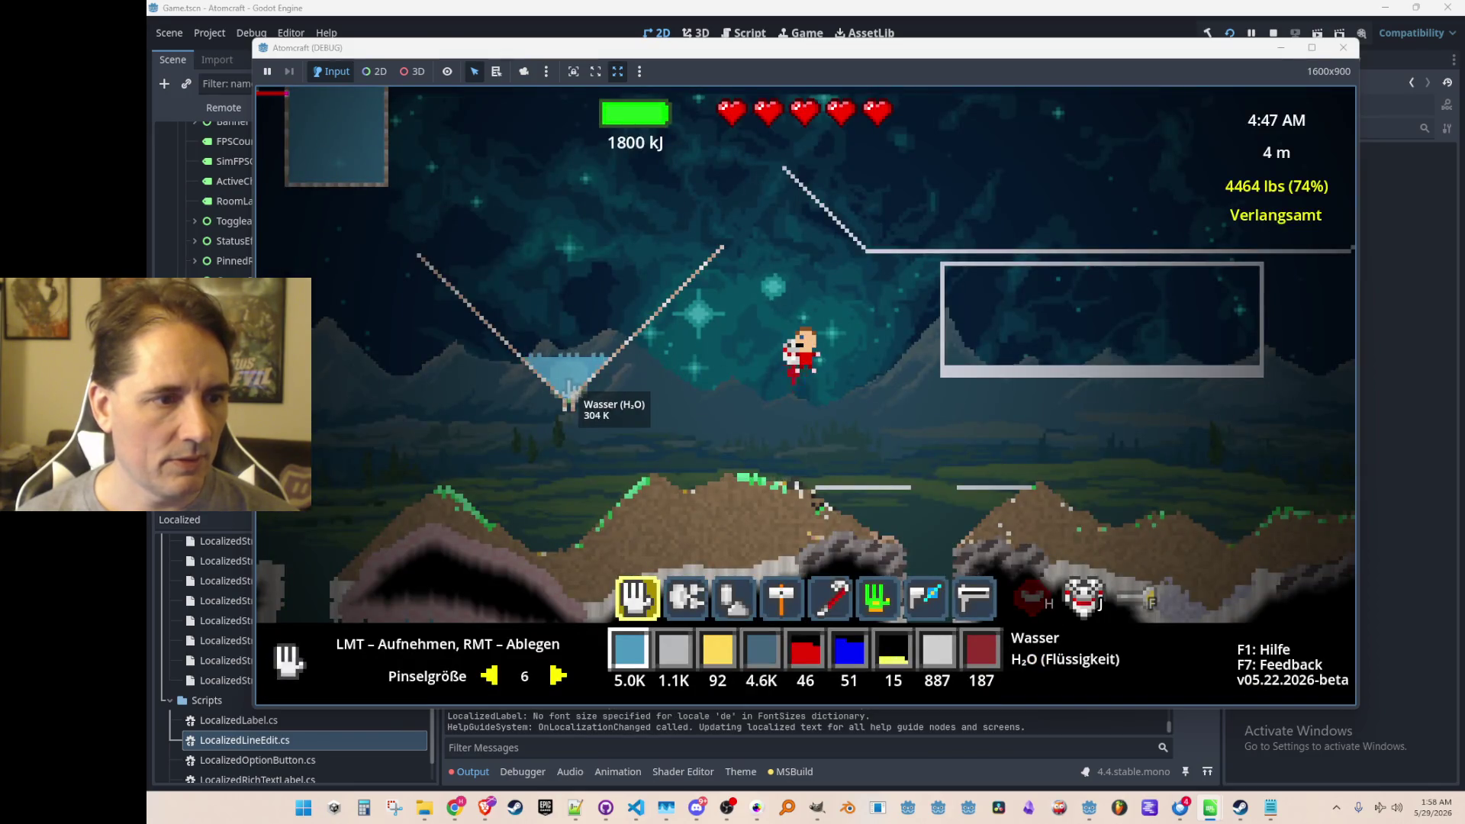
Pick Polish and then Turkish from the language list and resume play.
{"action": "key", "text": "Escape"}
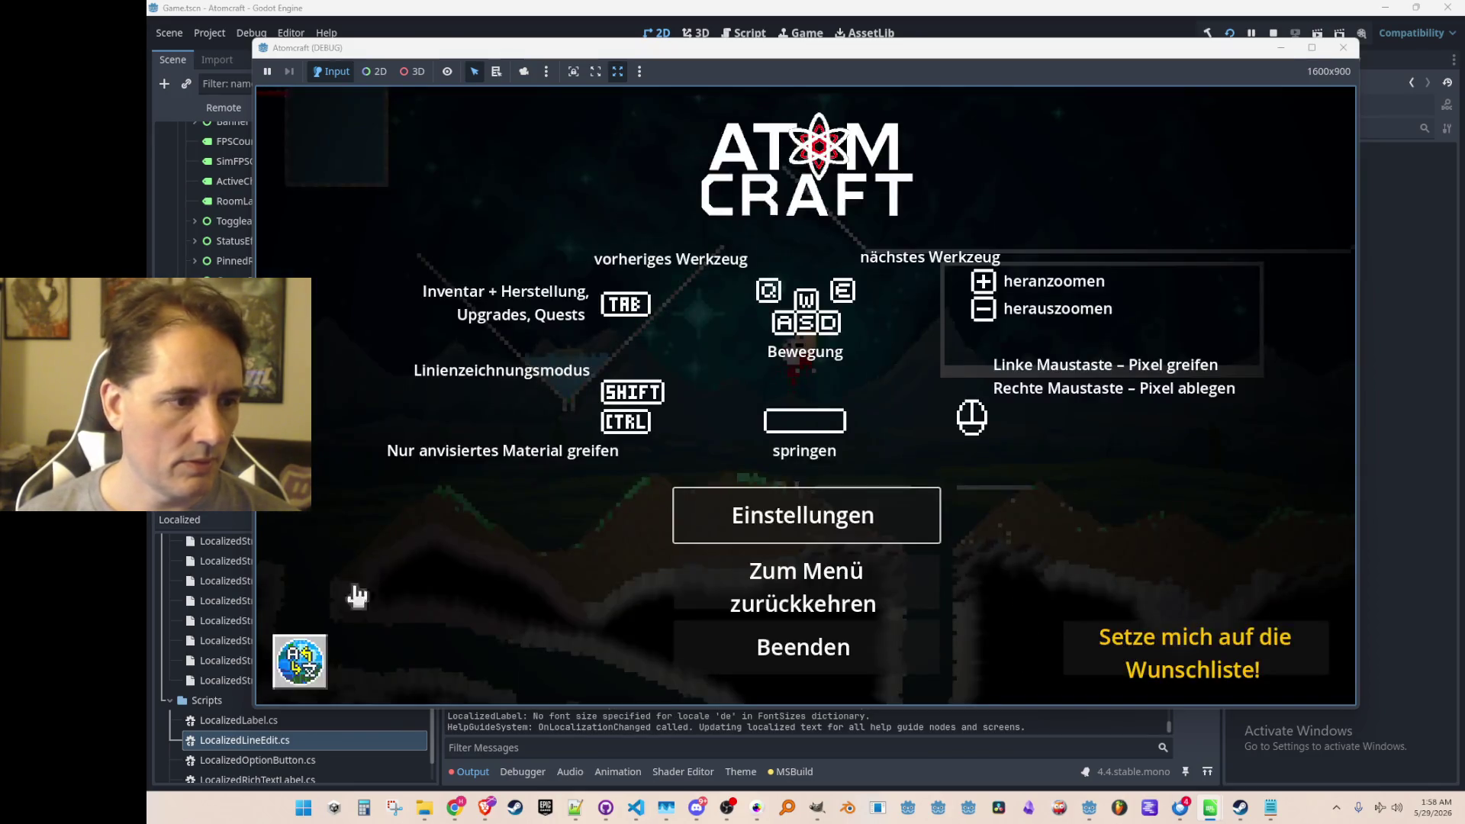
{"action": "left_click", "coordinate": [301, 657]}
{"action": "left_click", "coordinate": [778, 534]}
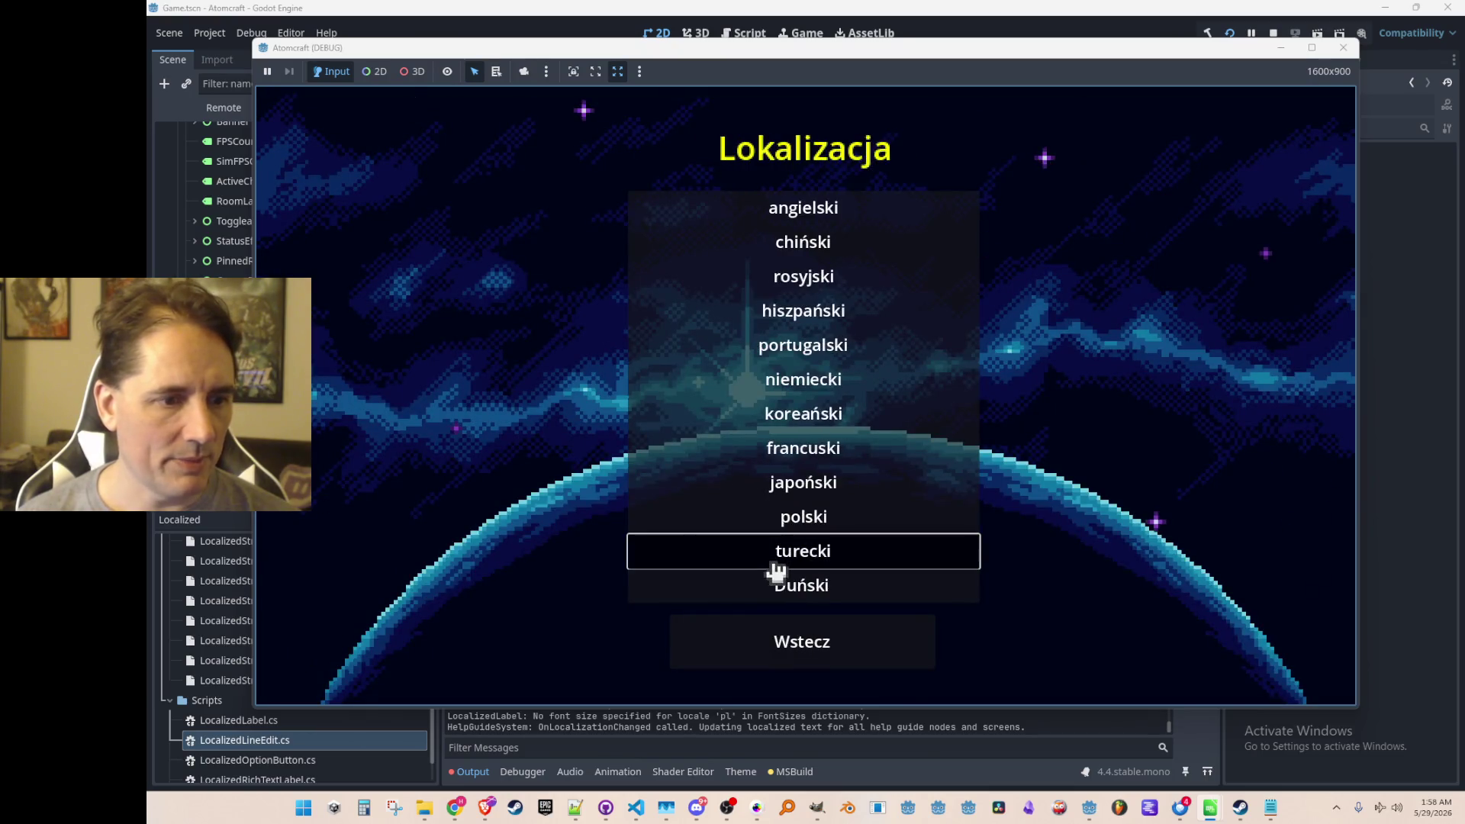
{"action": "left_click", "coordinate": [771, 561]}
{"action": "key", "text": "Escape"}
{"action": "key", "text": "Escape"}
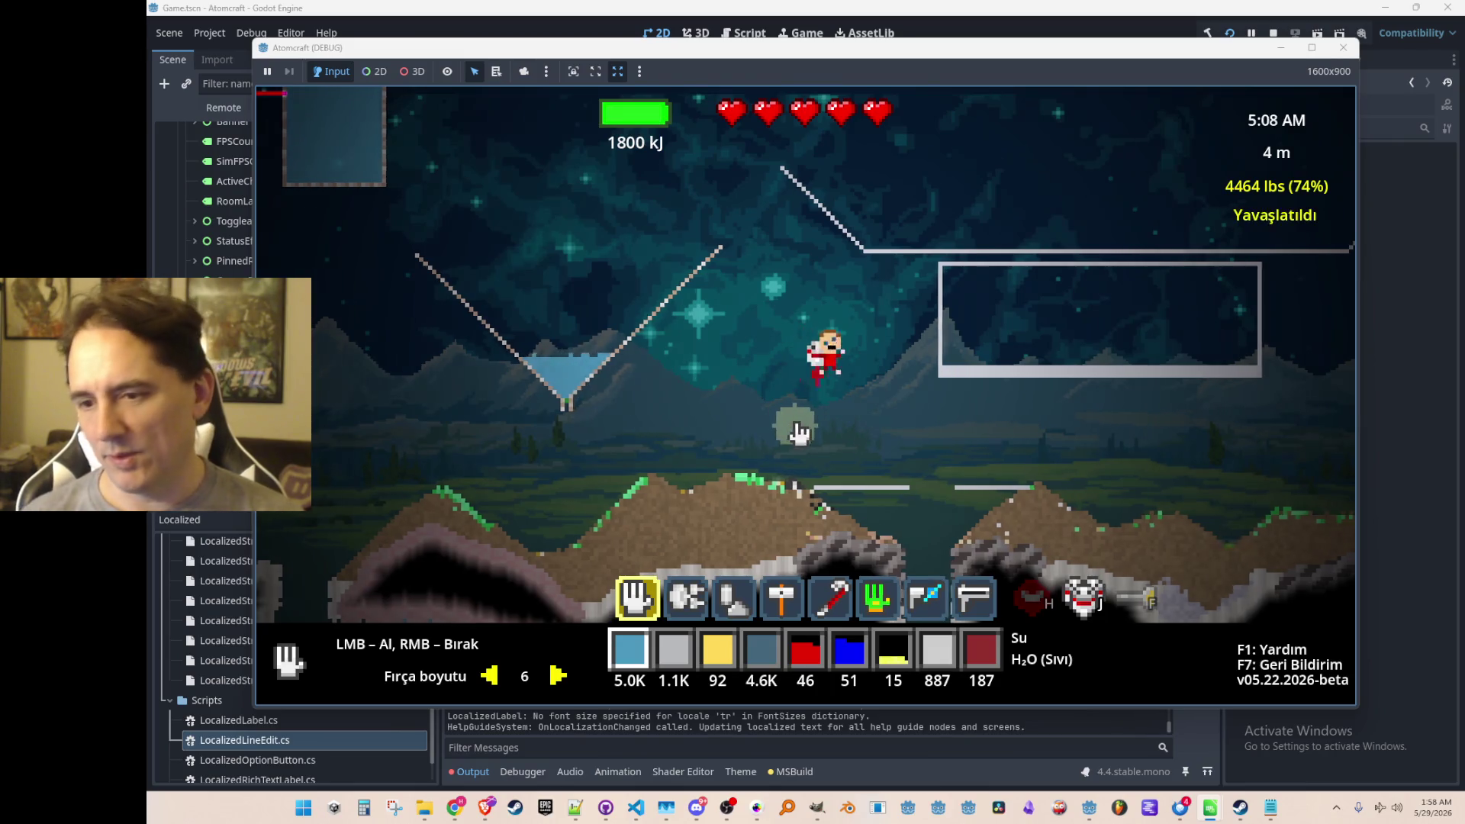
Fly right past the rocket, wine containers, trees and rocks, then head back left.
{"action": "key", "text": "d"}
{"action": "key", "text": "d"}
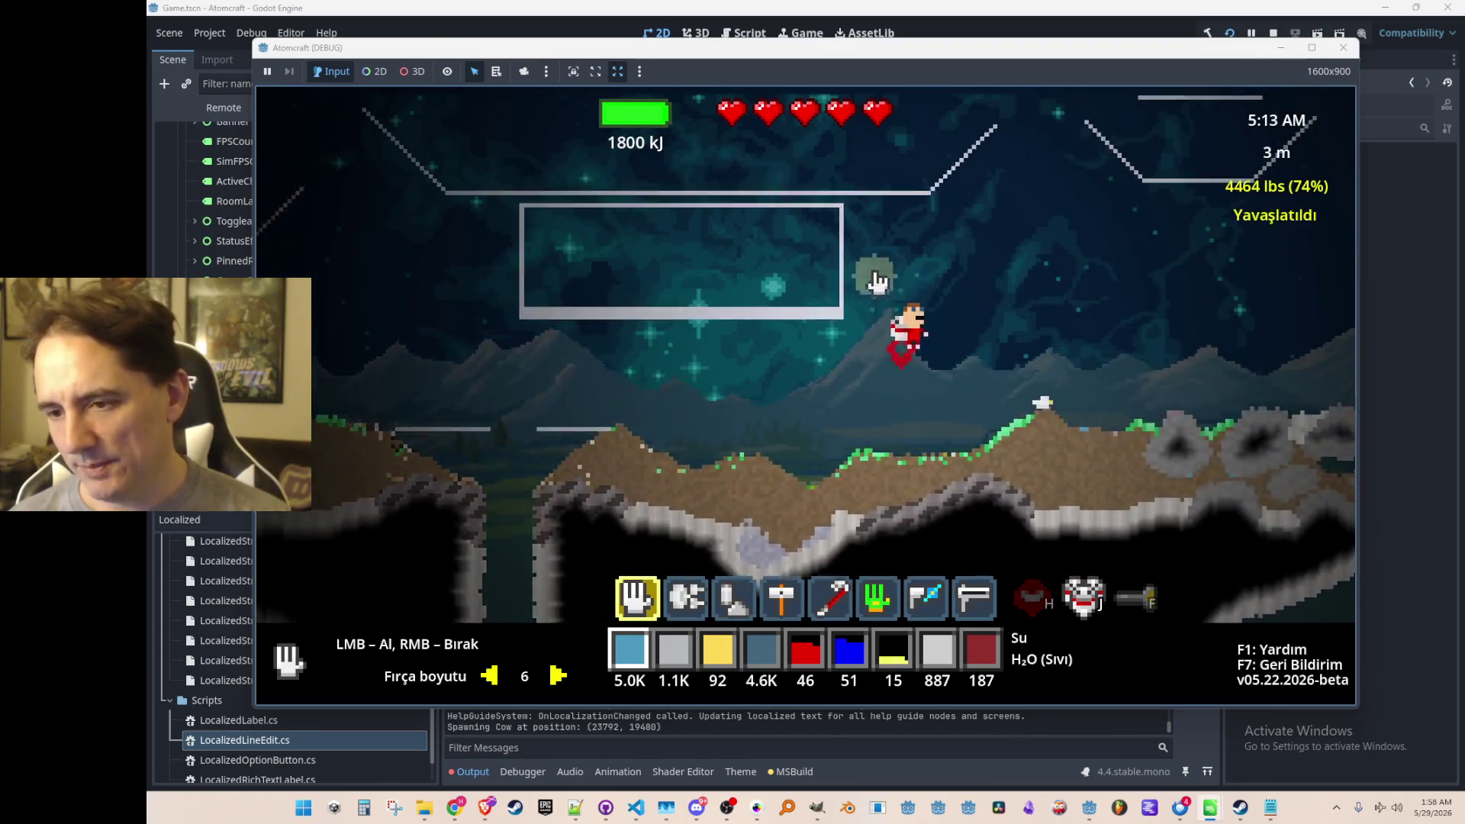
{"action": "key", "text": "w"}
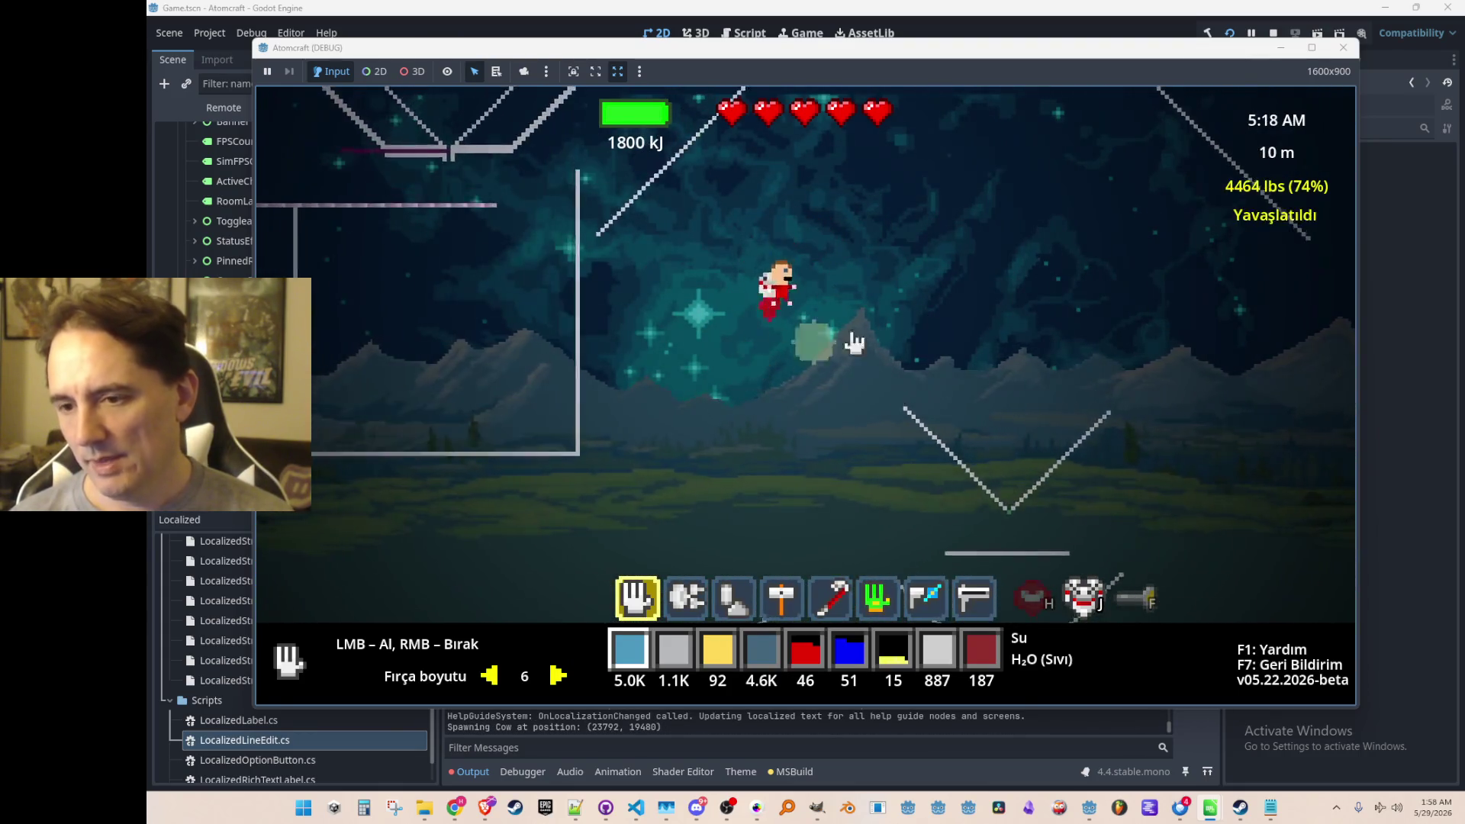
{"action": "key", "text": "a"}
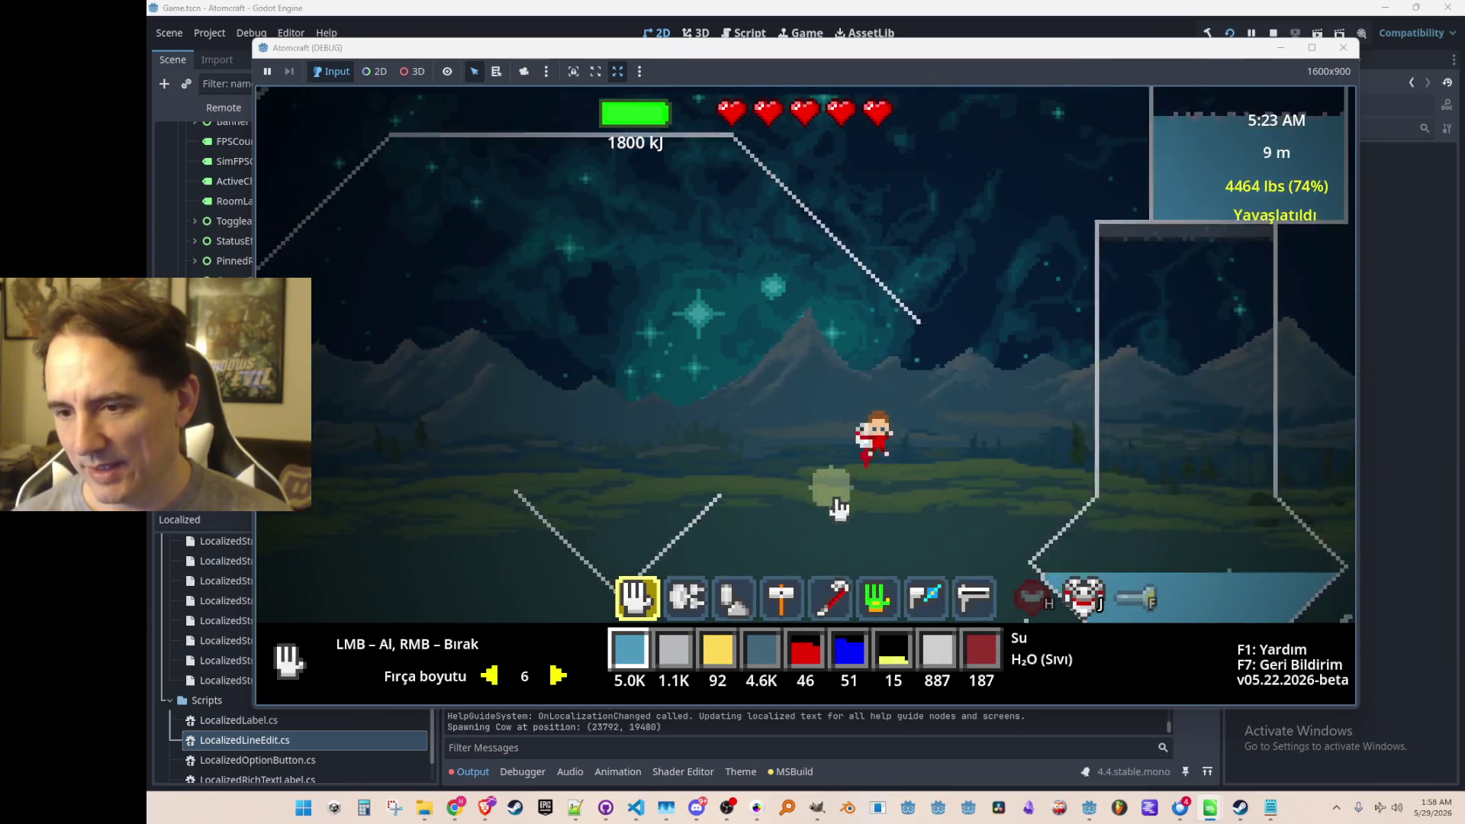
{"action": "key", "text": "d"}
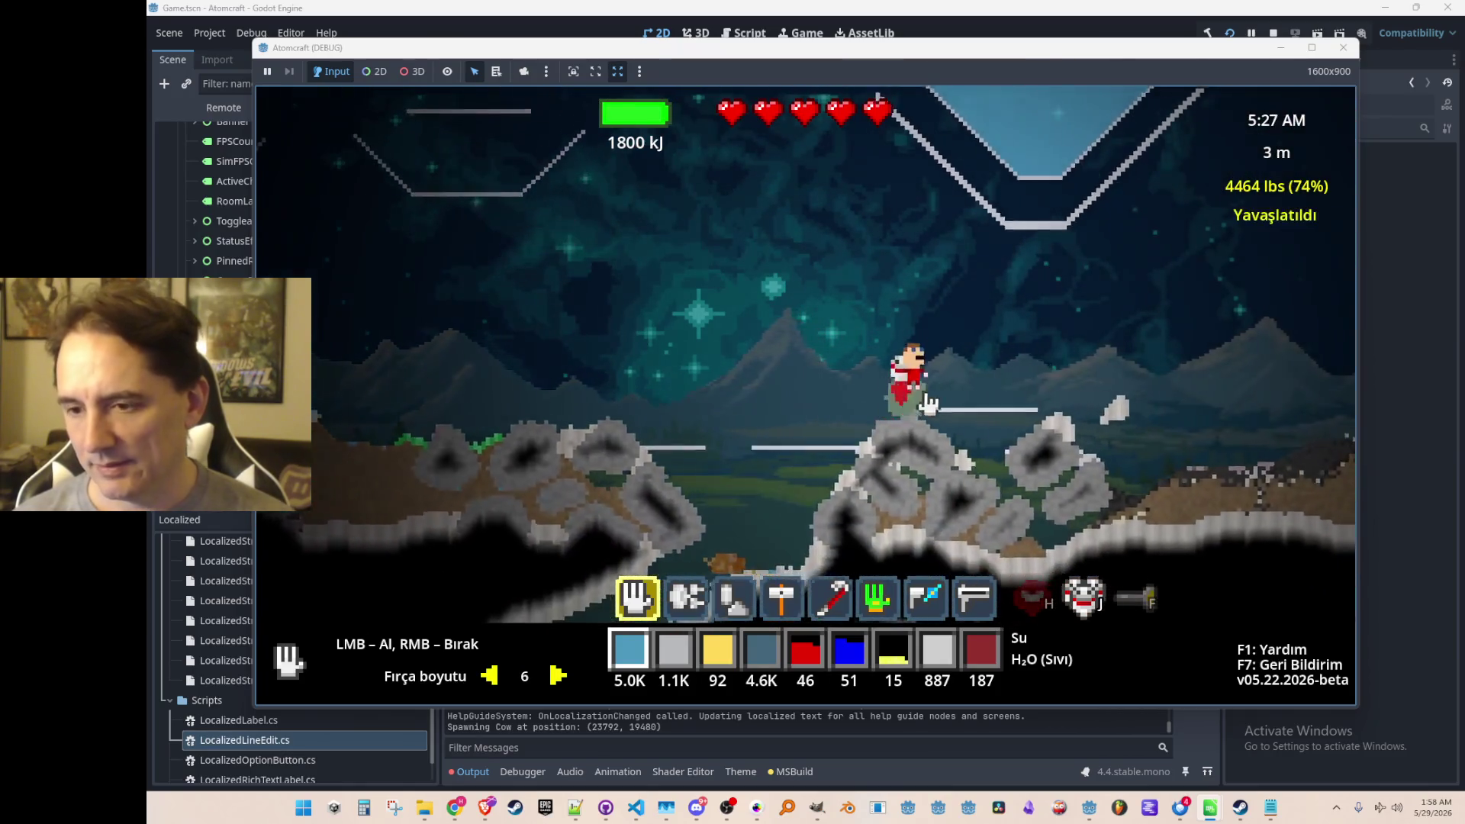
{"action": "key", "text": "w"}
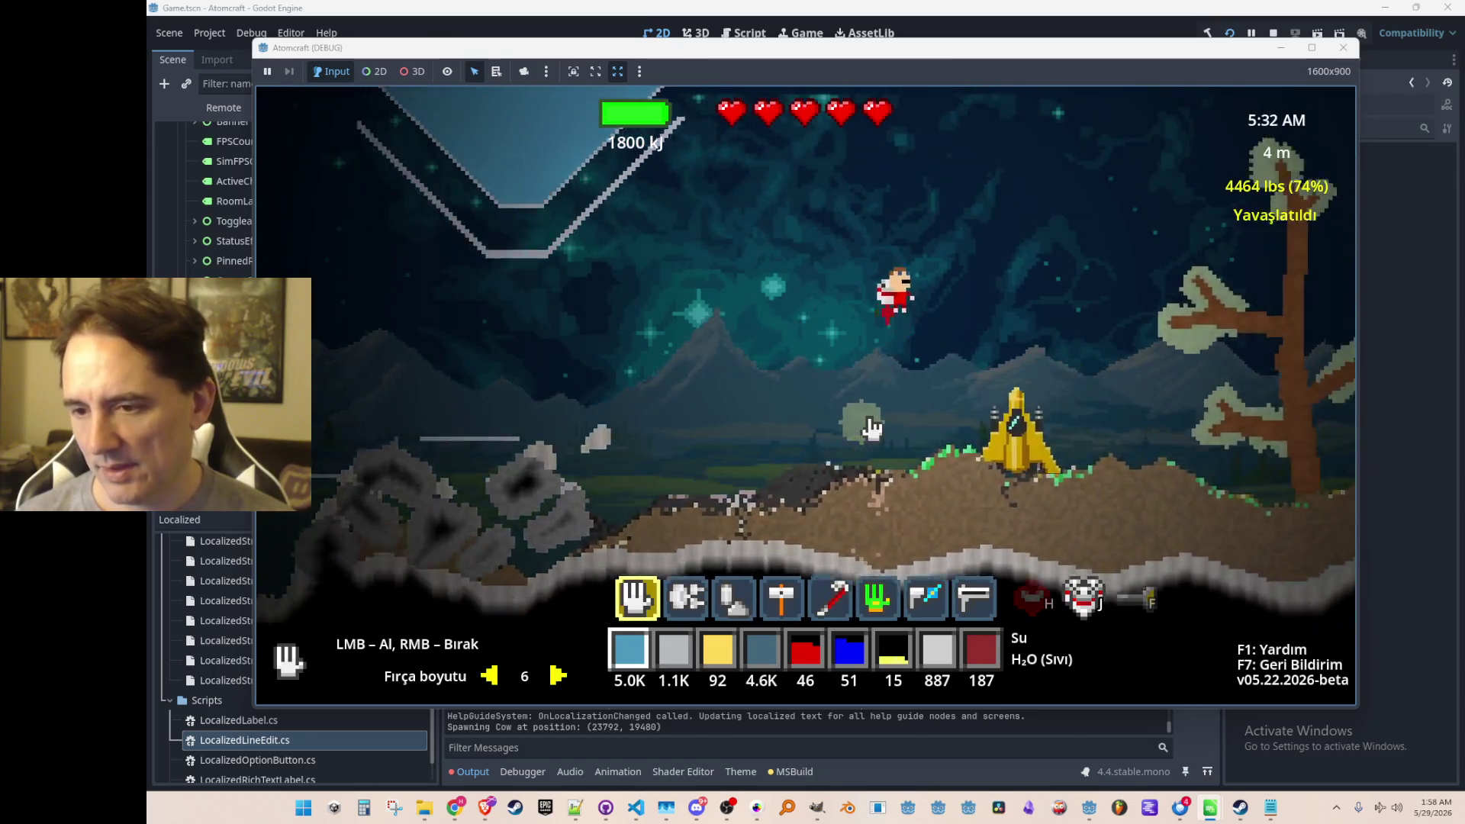
{"action": "key", "text": "d"}
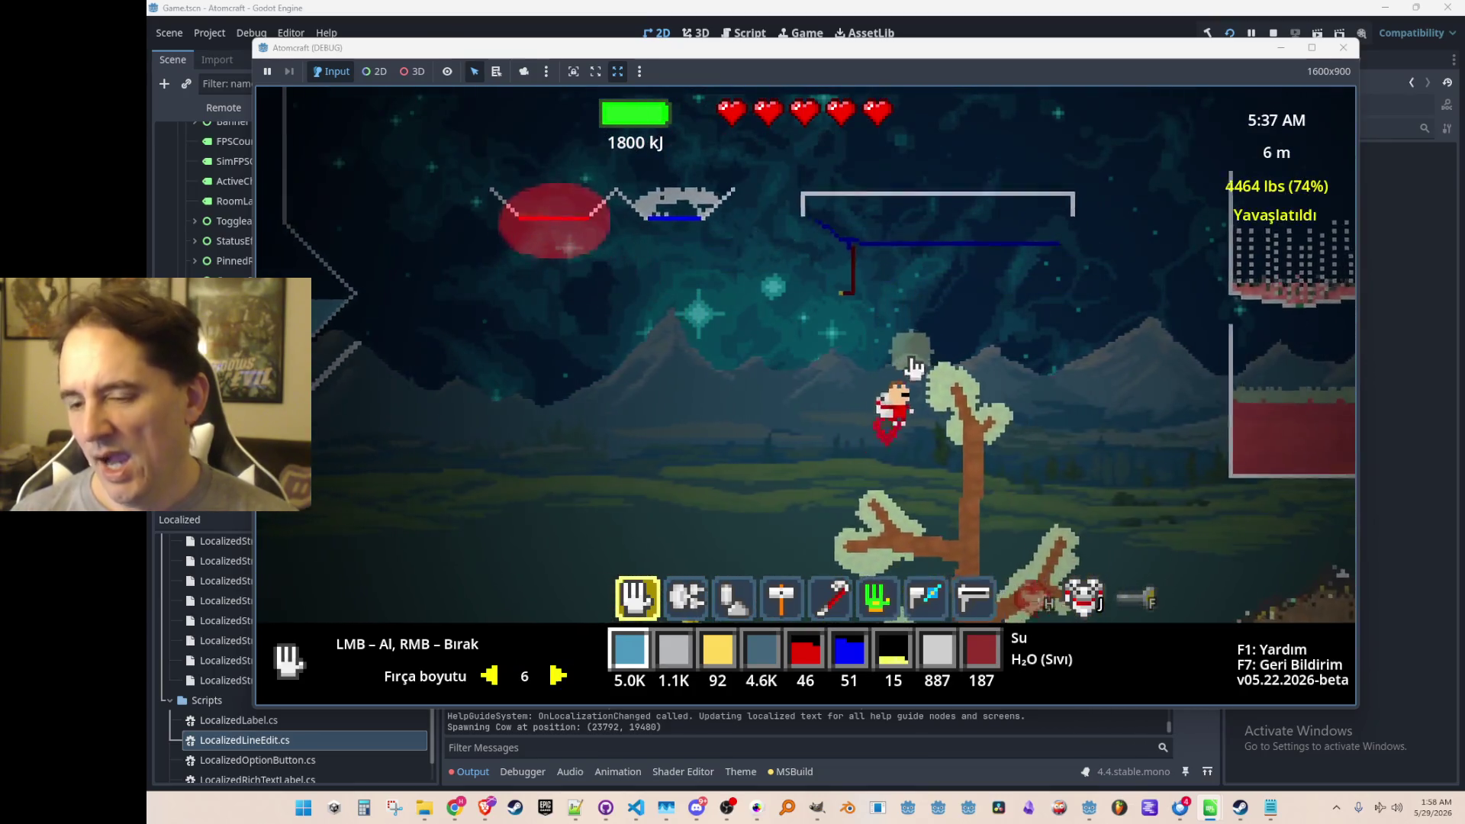
{"action": "key", "text": "d"}
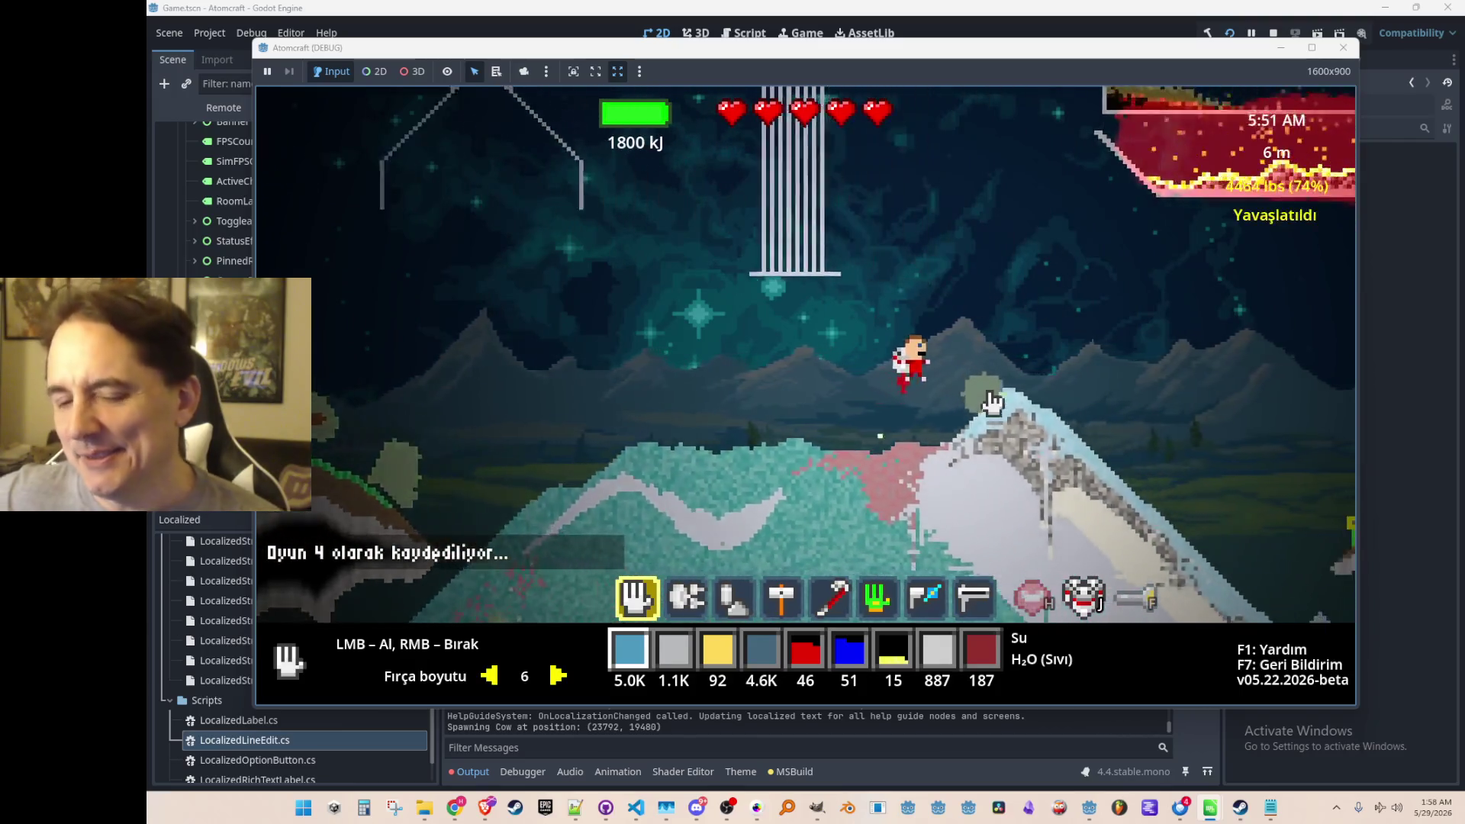
{"action": "key", "text": "d"}
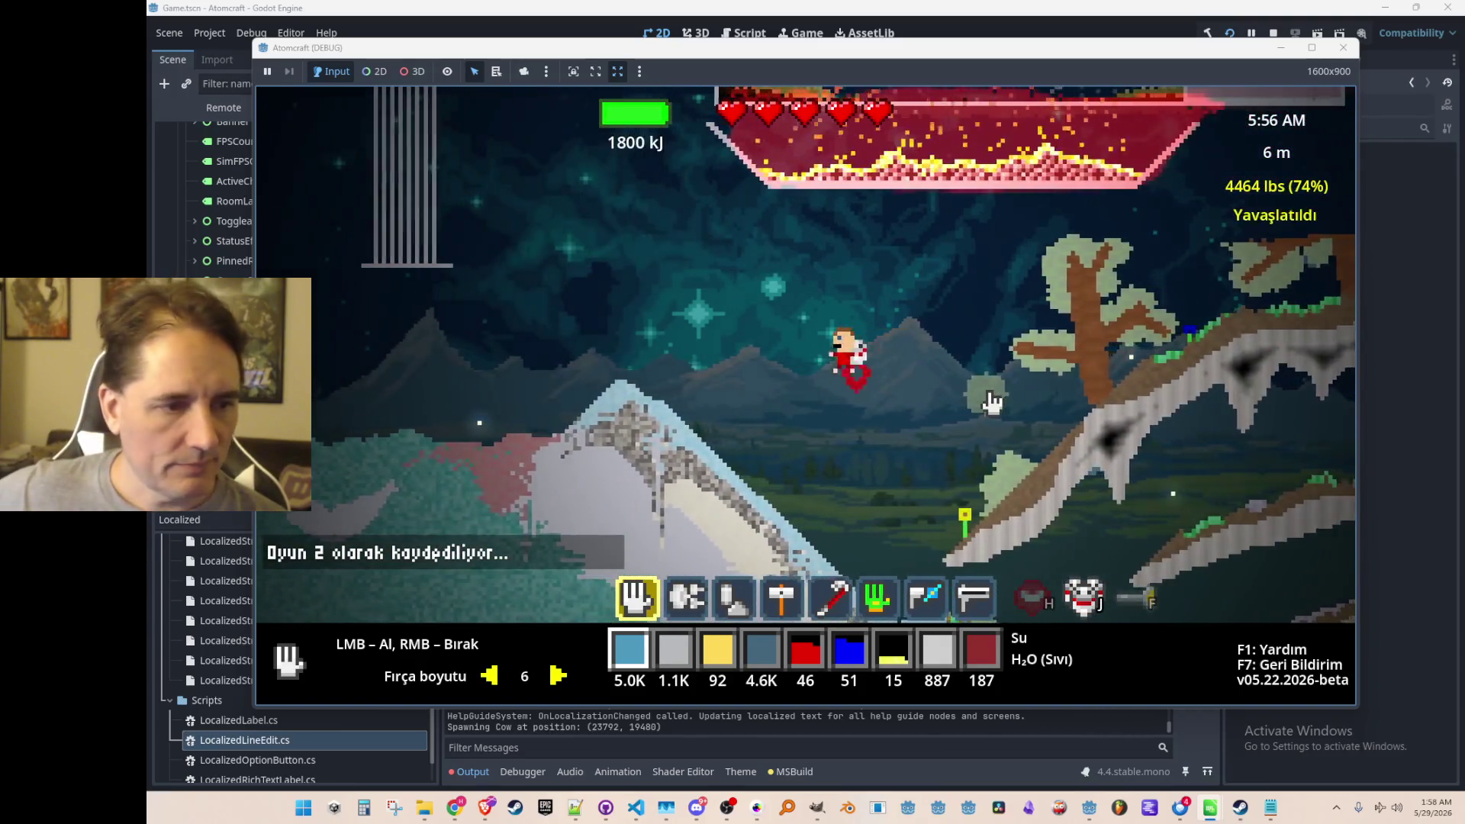
{"action": "key", "text": "a"}
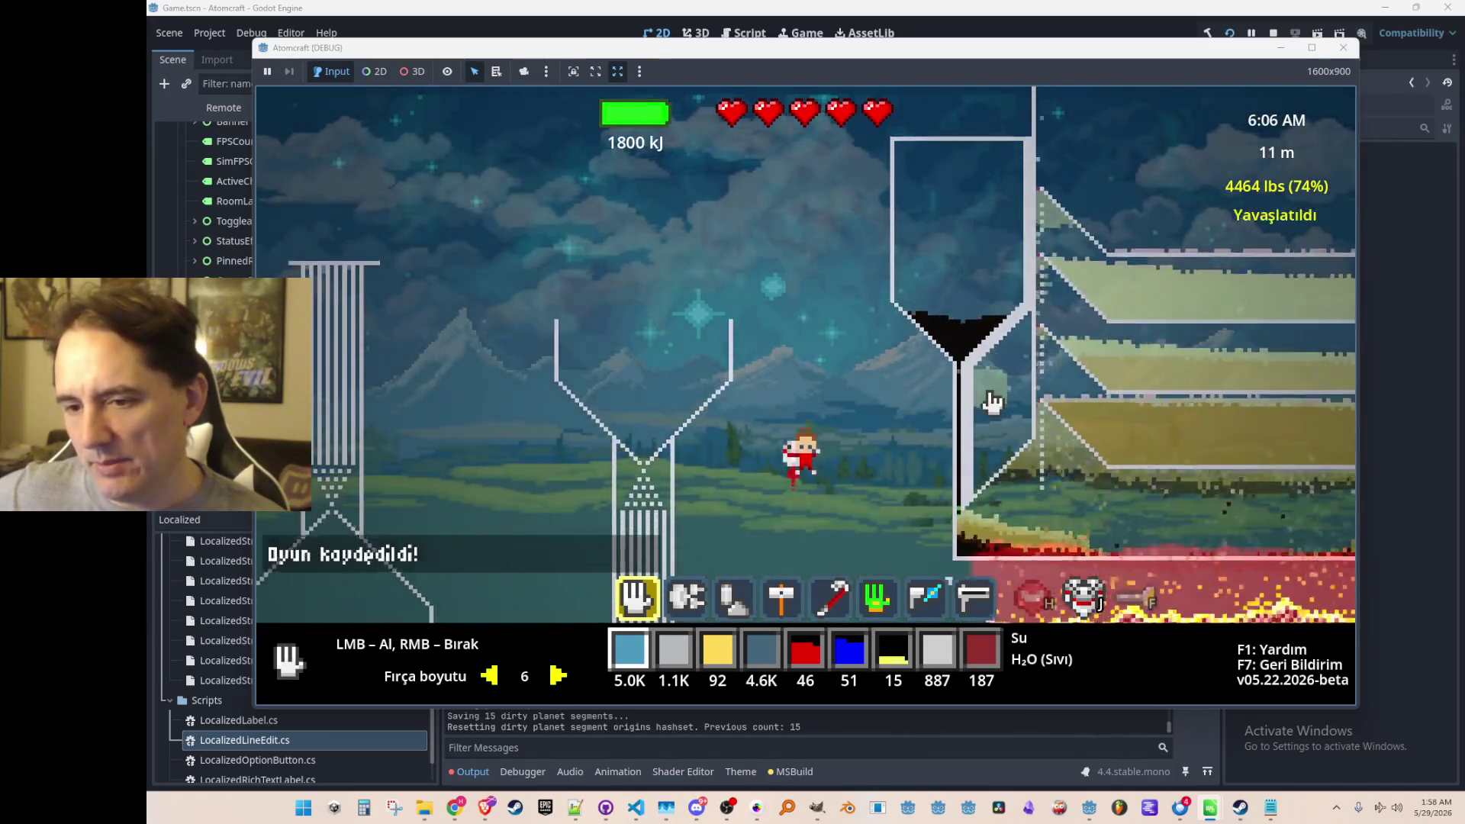
Set the language to English from the pause menu, then relaunch the game to its title screen.
{"action": "key", "text": "Escape"}
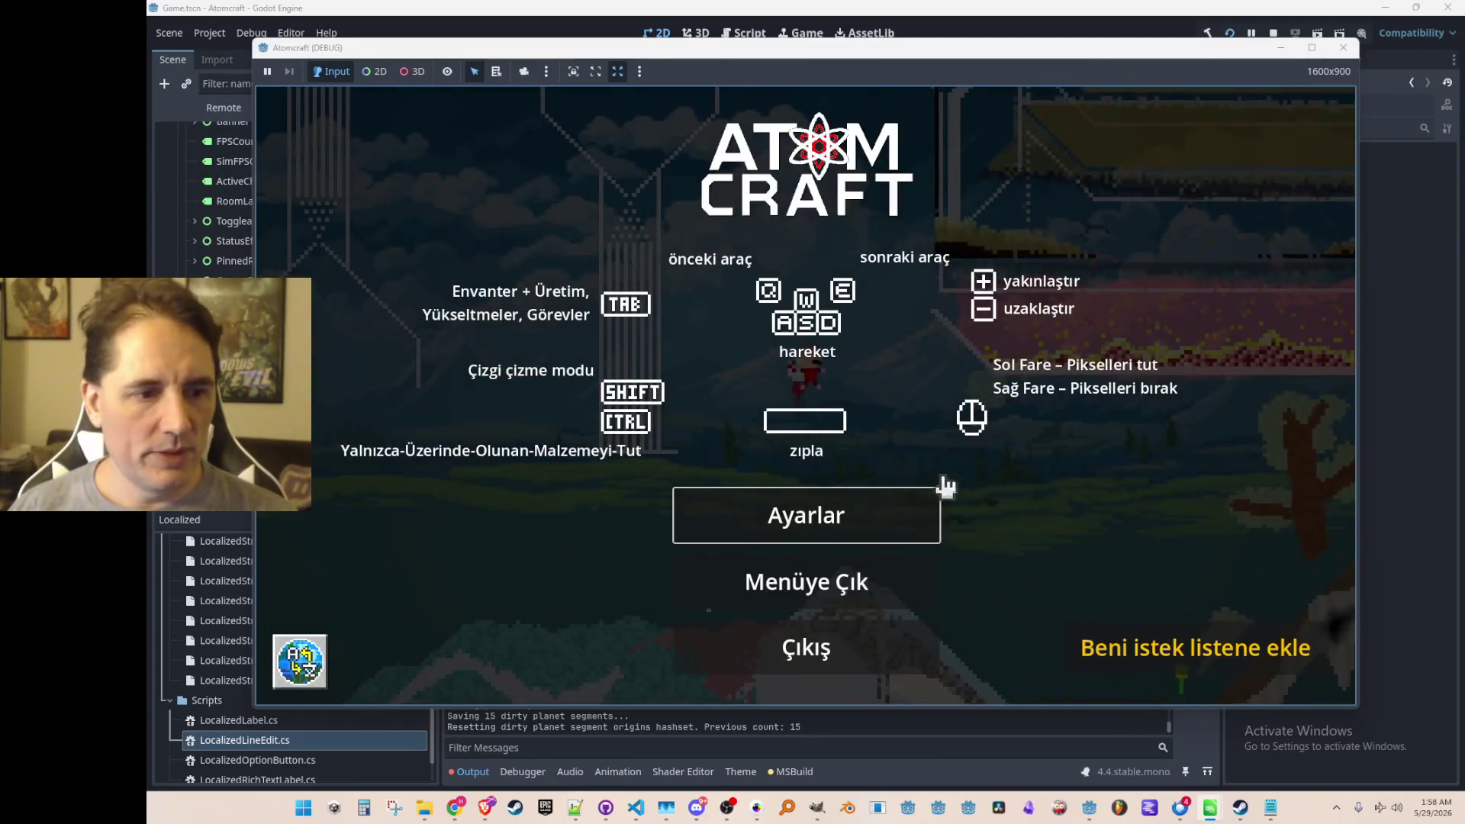
{"action": "left_click", "coordinate": [286, 683]}
{"action": "left_click", "coordinate": [721, 215]}
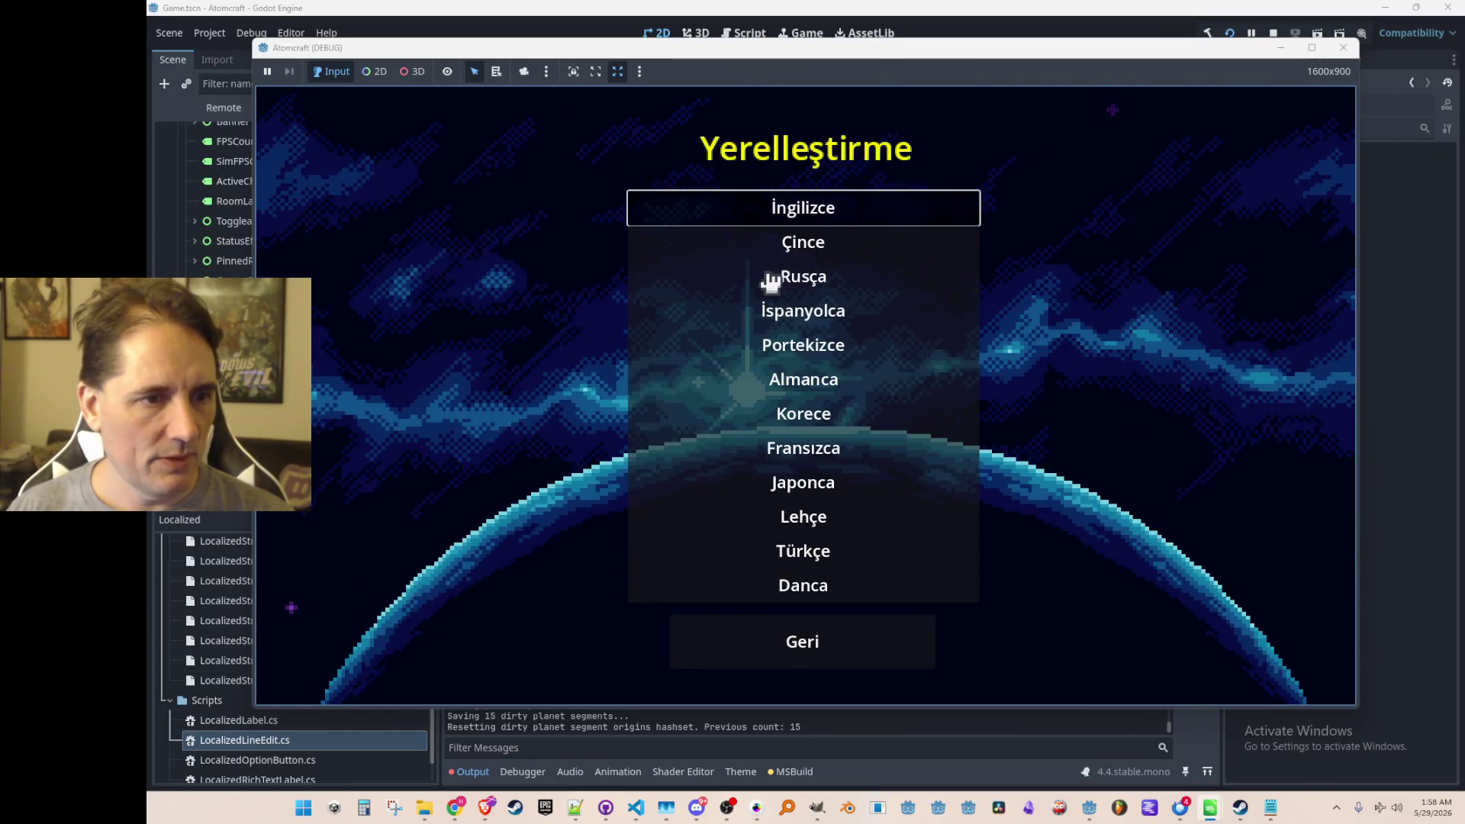
{"action": "key", "text": "Escape"}
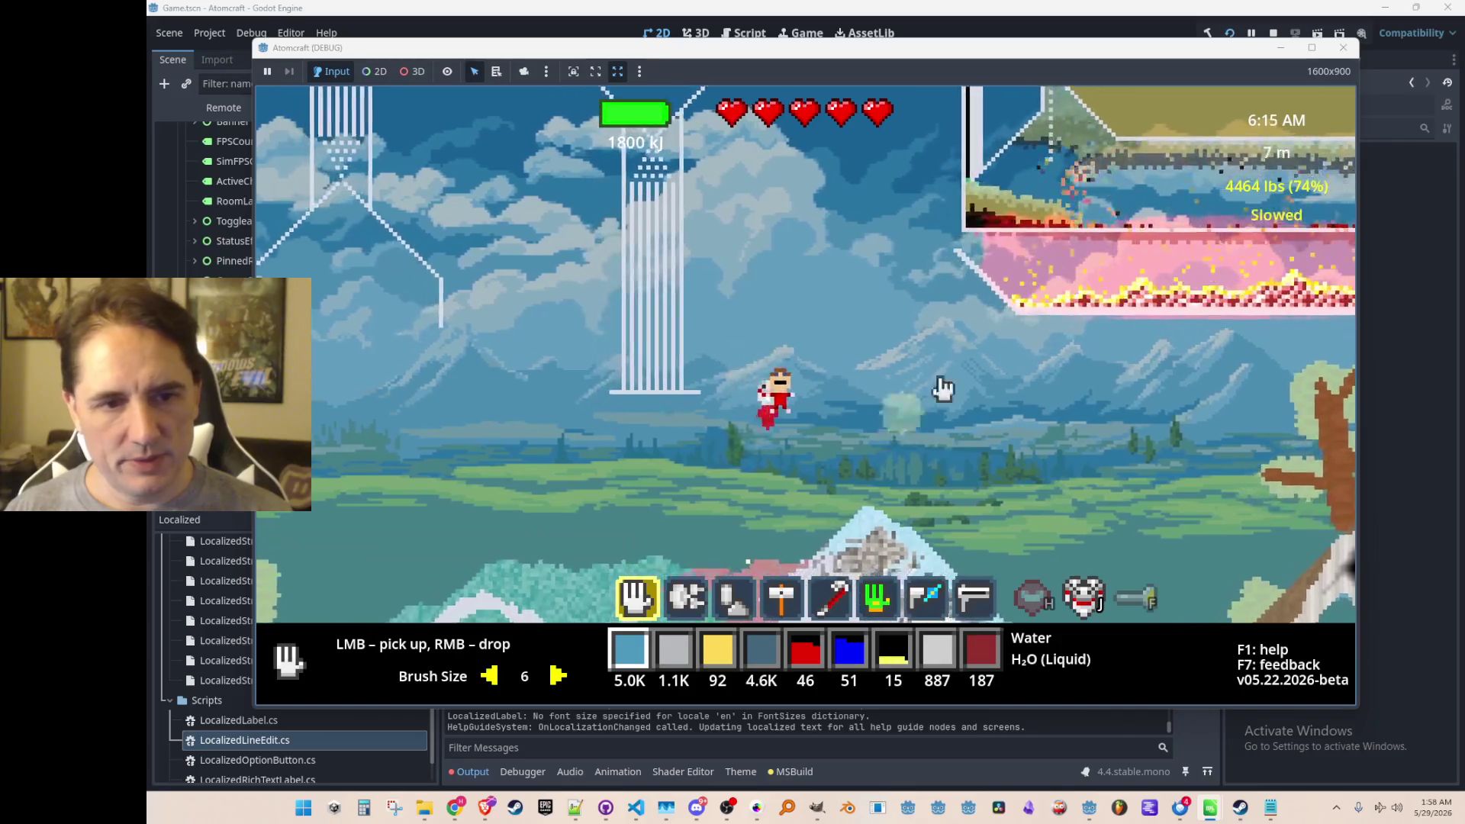
{"action": "left_click", "coordinate": [1345, 49]}
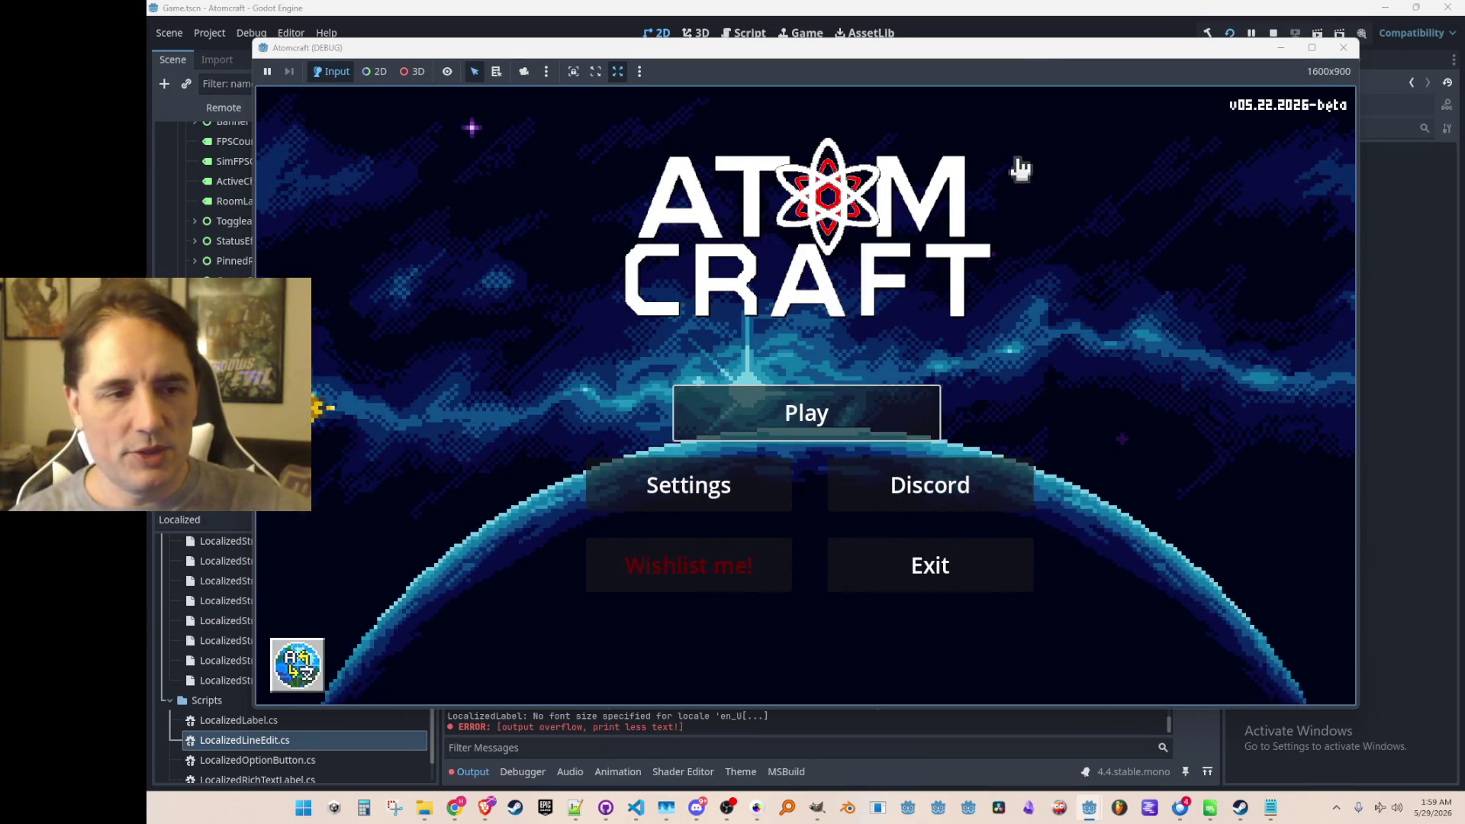
Start play and pick the A TEST 6 profile.
{"action": "left_click", "coordinate": [864, 404]}
{"action": "scroll", "coordinate": [783, 414], "scroll_direction": "down", "scroll_amount": 3}
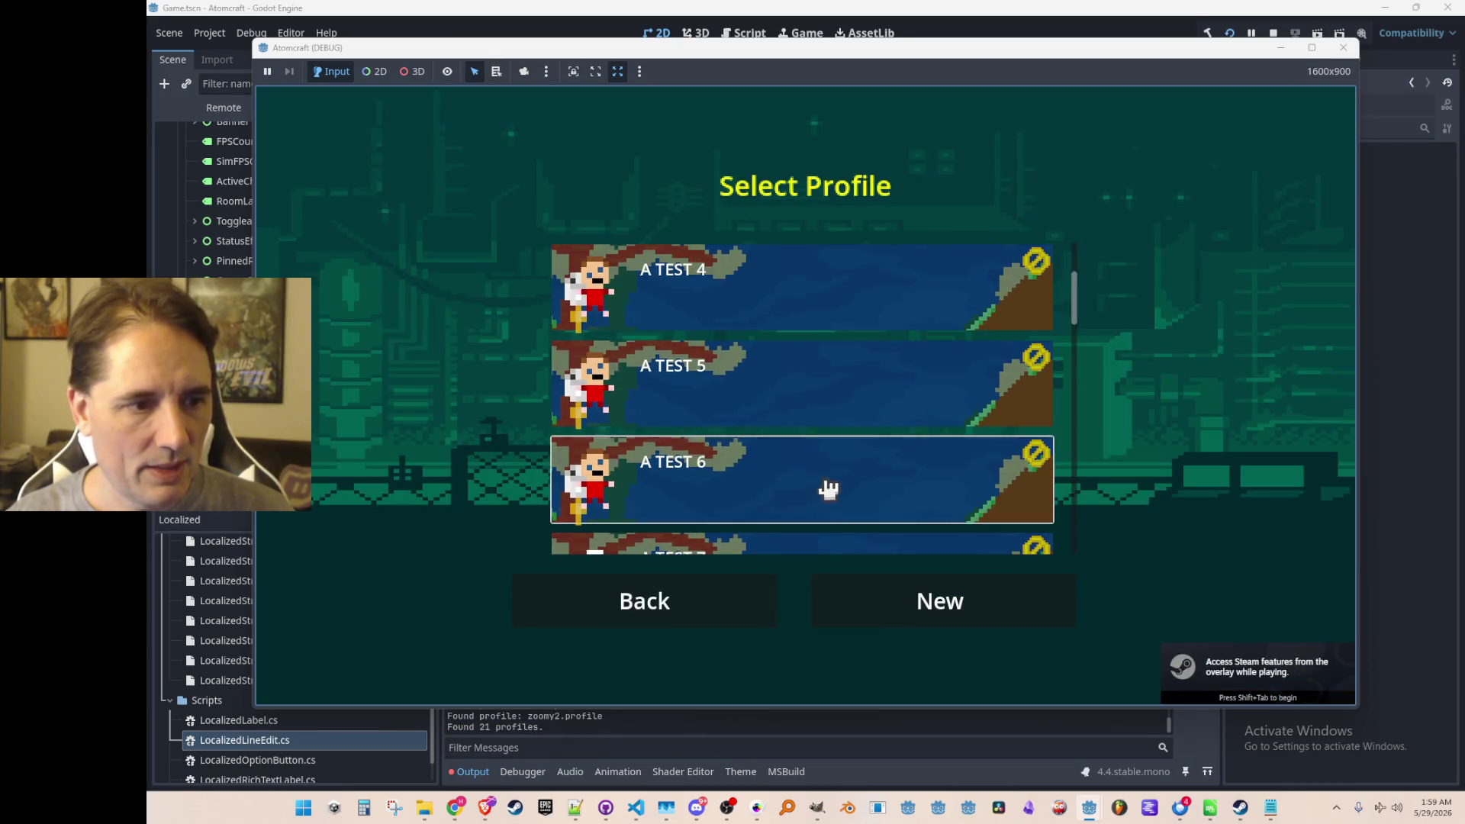
{"action": "left_click", "coordinate": [827, 489]}
Browse the saved worlds list, then start a new world (Amazing Expanse, Survival, Some enemies).
{"action": "scroll", "coordinate": [597, 366], "scroll_direction": "down", "scroll_amount": 5}
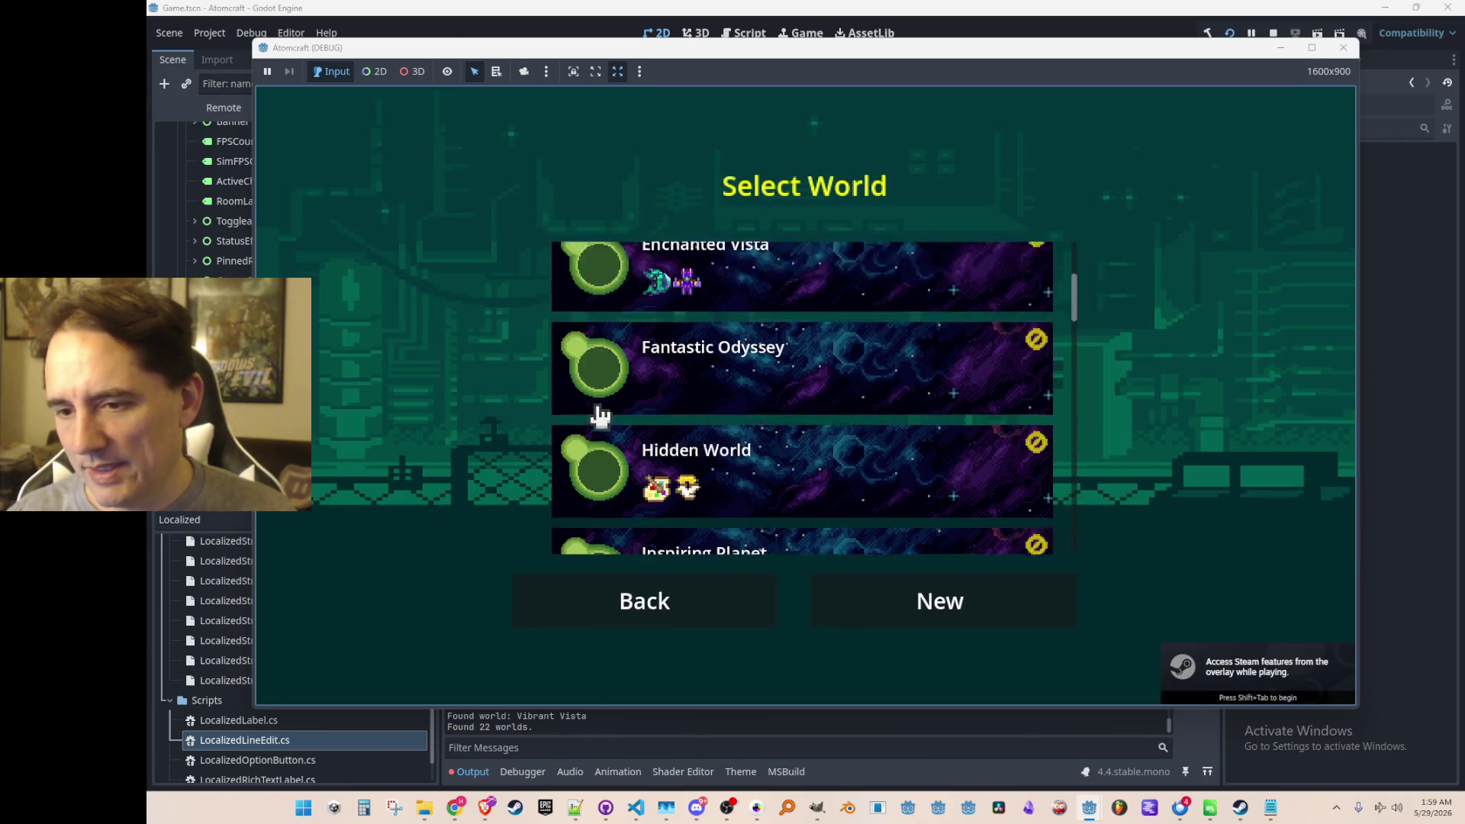
{"action": "scroll", "coordinate": [593, 419], "scroll_direction": "down", "scroll_amount": 3}
{"action": "scroll", "coordinate": [589, 392], "scroll_direction": "up", "scroll_amount": 4}
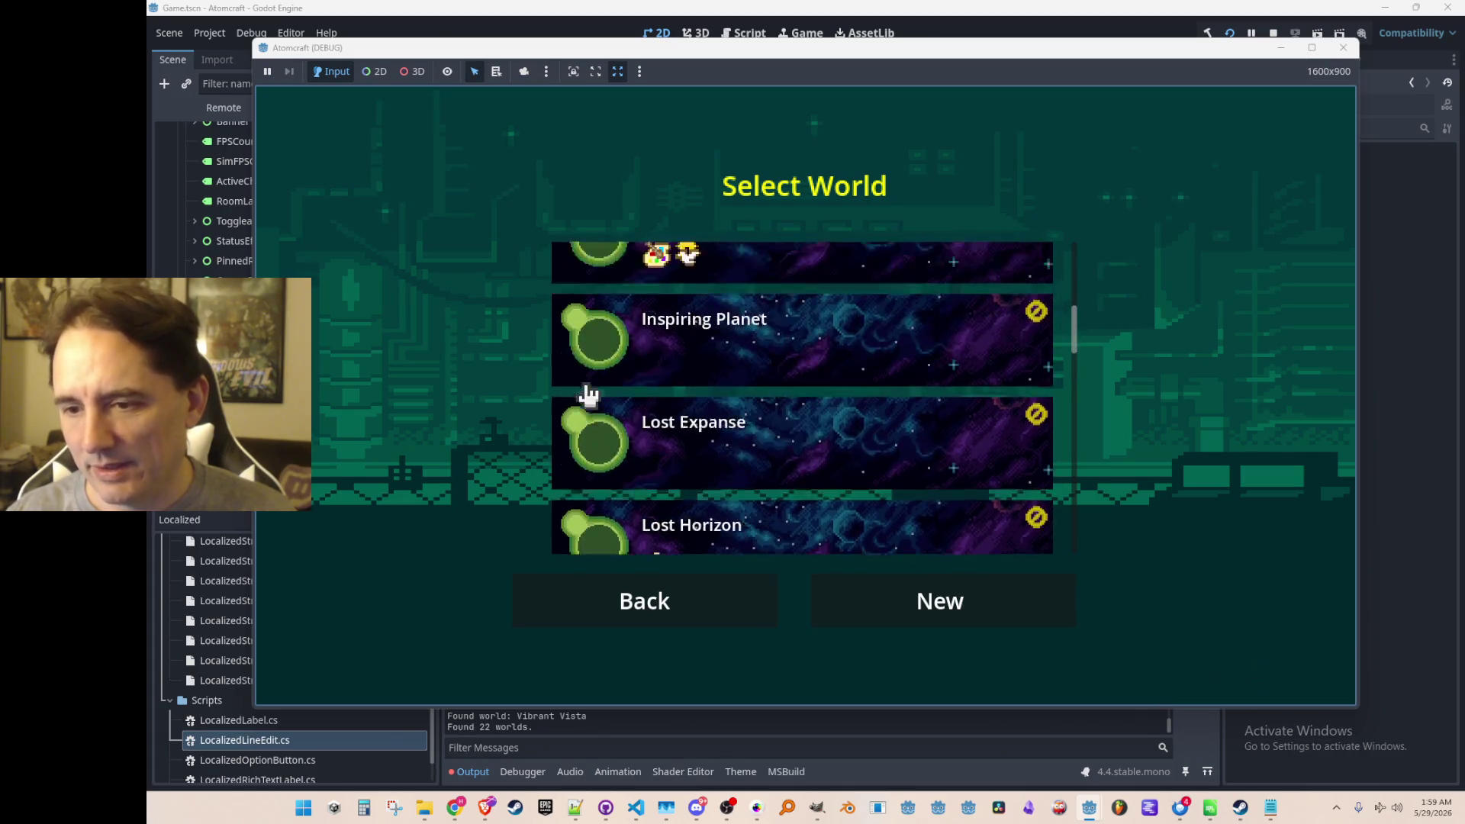
{"action": "scroll", "coordinate": [588, 389], "scroll_direction": "down", "scroll_amount": 1}
{"action": "mouse_move", "coordinate": [657, 376]}
{"action": "scroll", "coordinate": [631, 422], "scroll_direction": "down", "scroll_amount": 6}
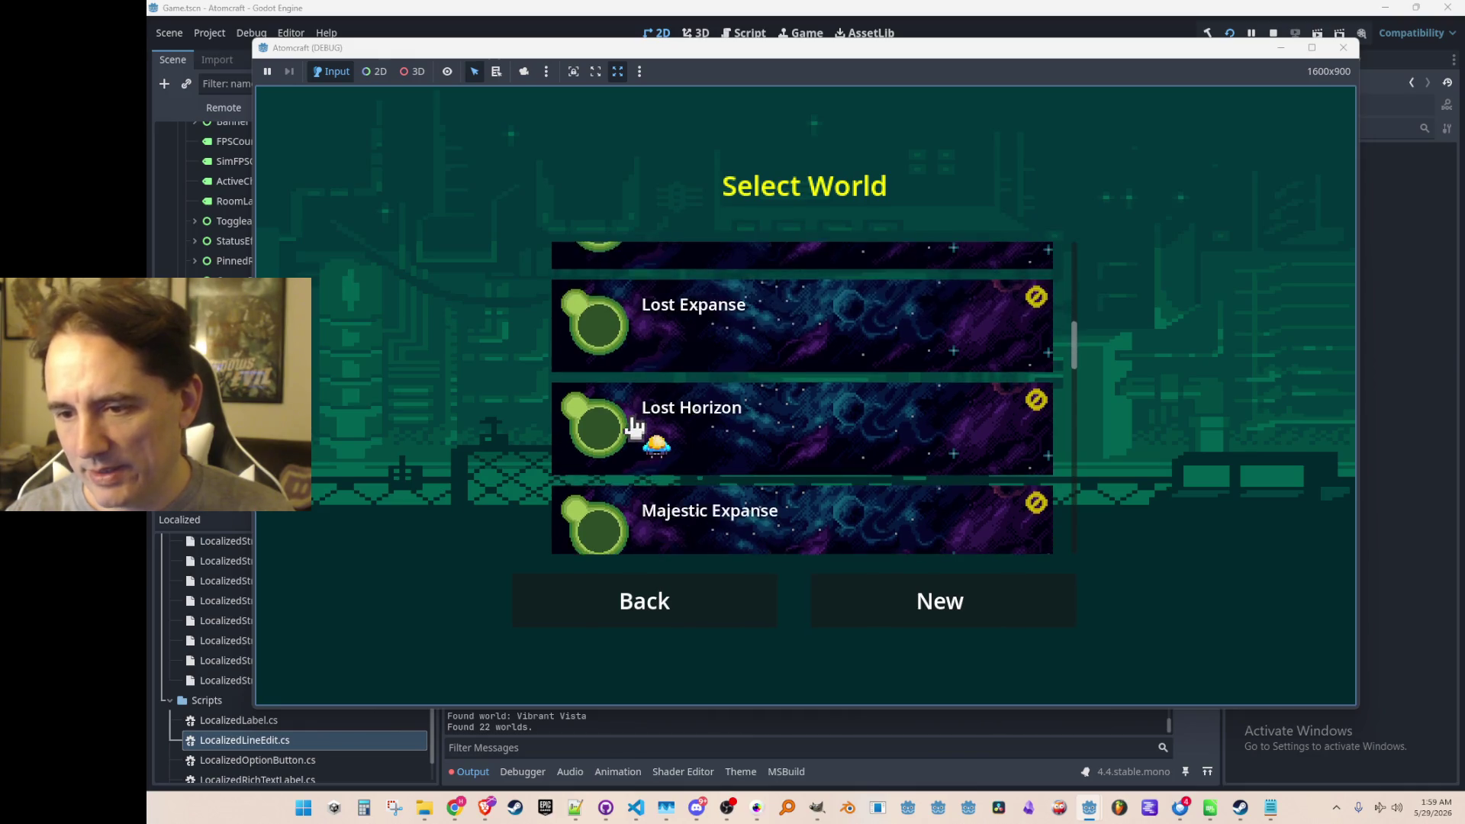
{"action": "scroll", "coordinate": [602, 448], "scroll_direction": "down", "scroll_amount": 3}
{"action": "scroll", "coordinate": [602, 445], "scroll_direction": "up", "scroll_amount": 9}
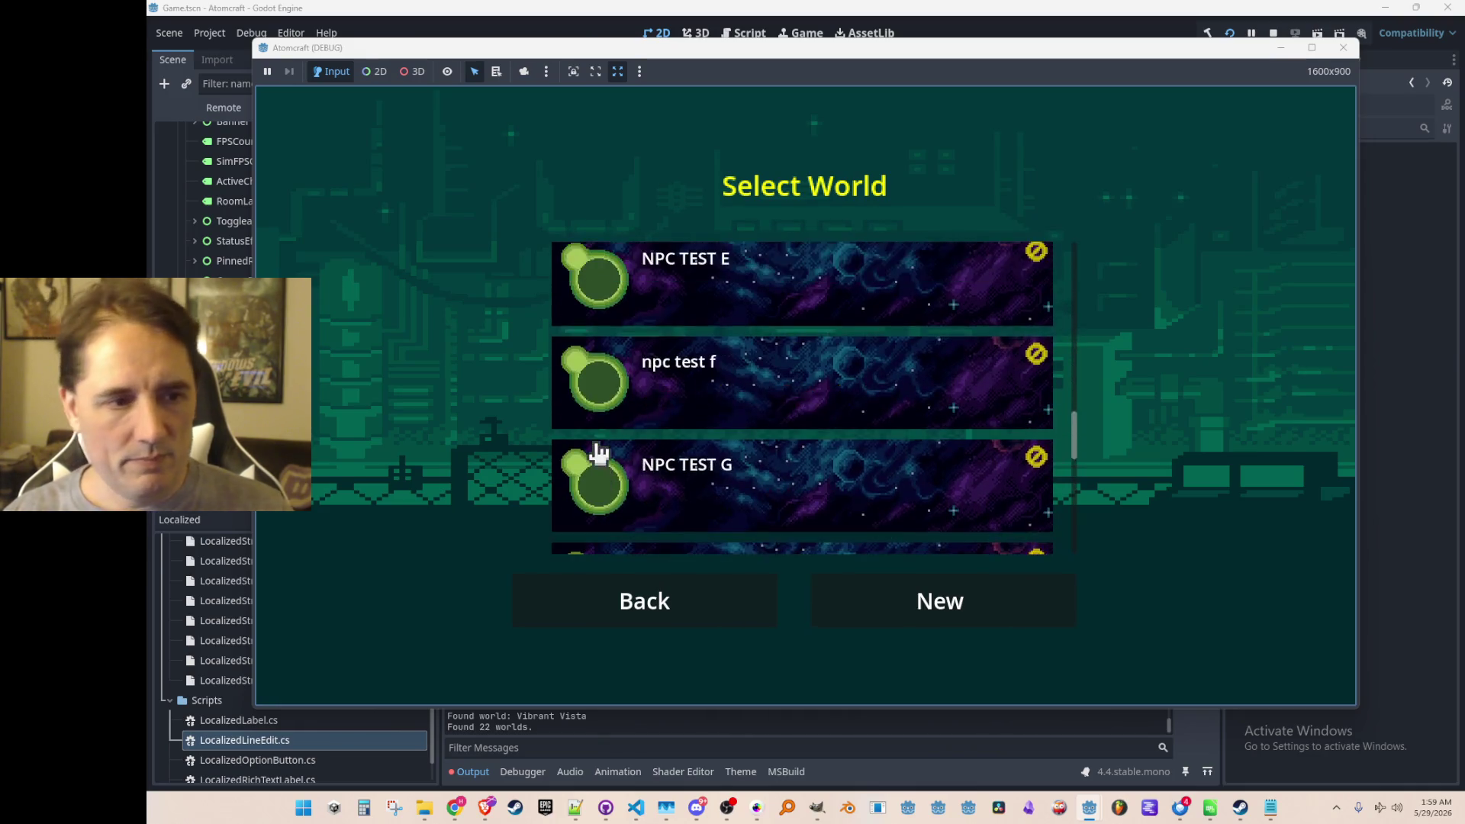
{"action": "scroll", "coordinate": [603, 412], "scroll_direction": "up", "scroll_amount": 3}
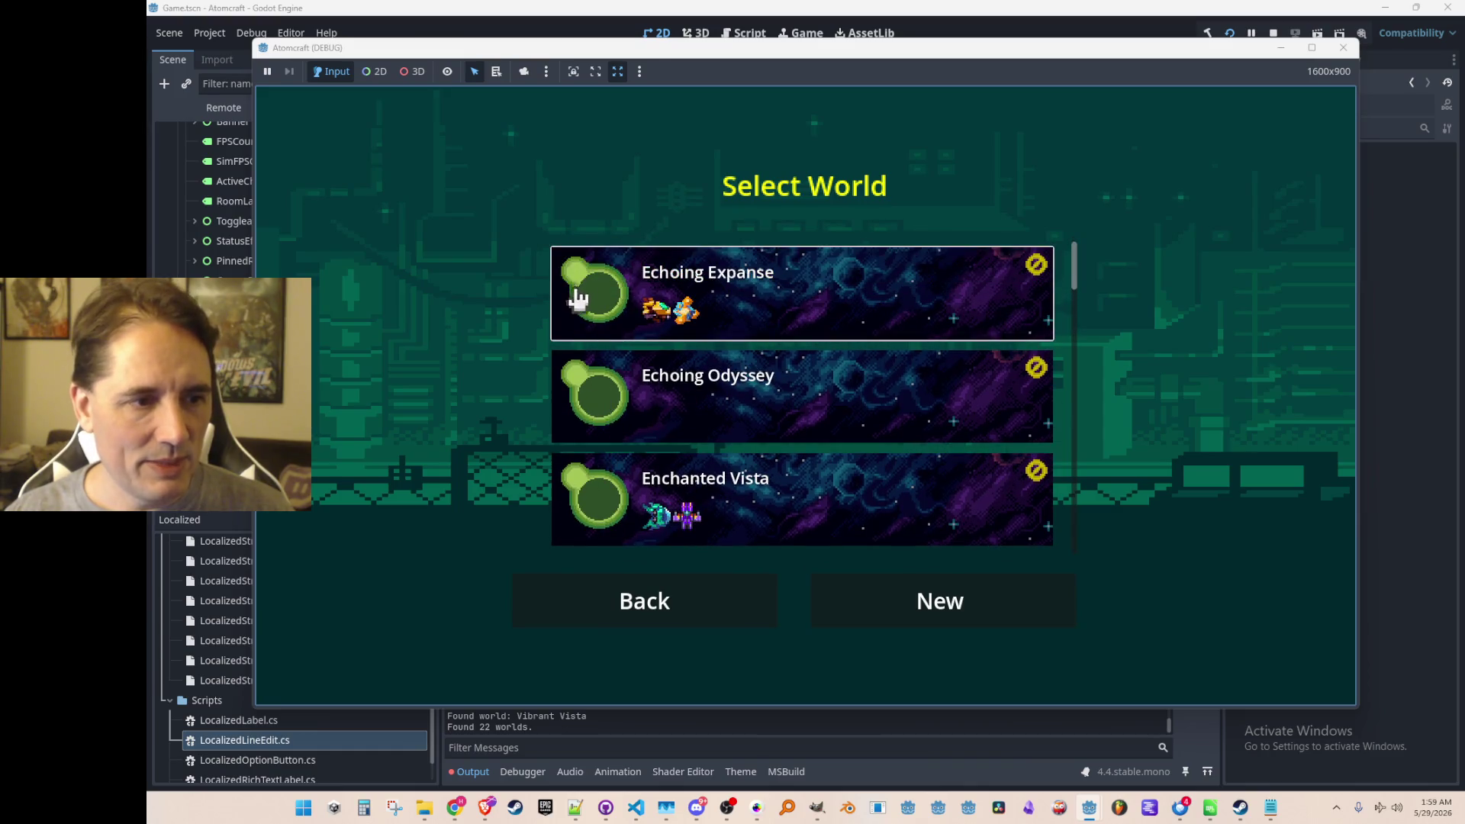
{"action": "left_click", "coordinate": [843, 602]}
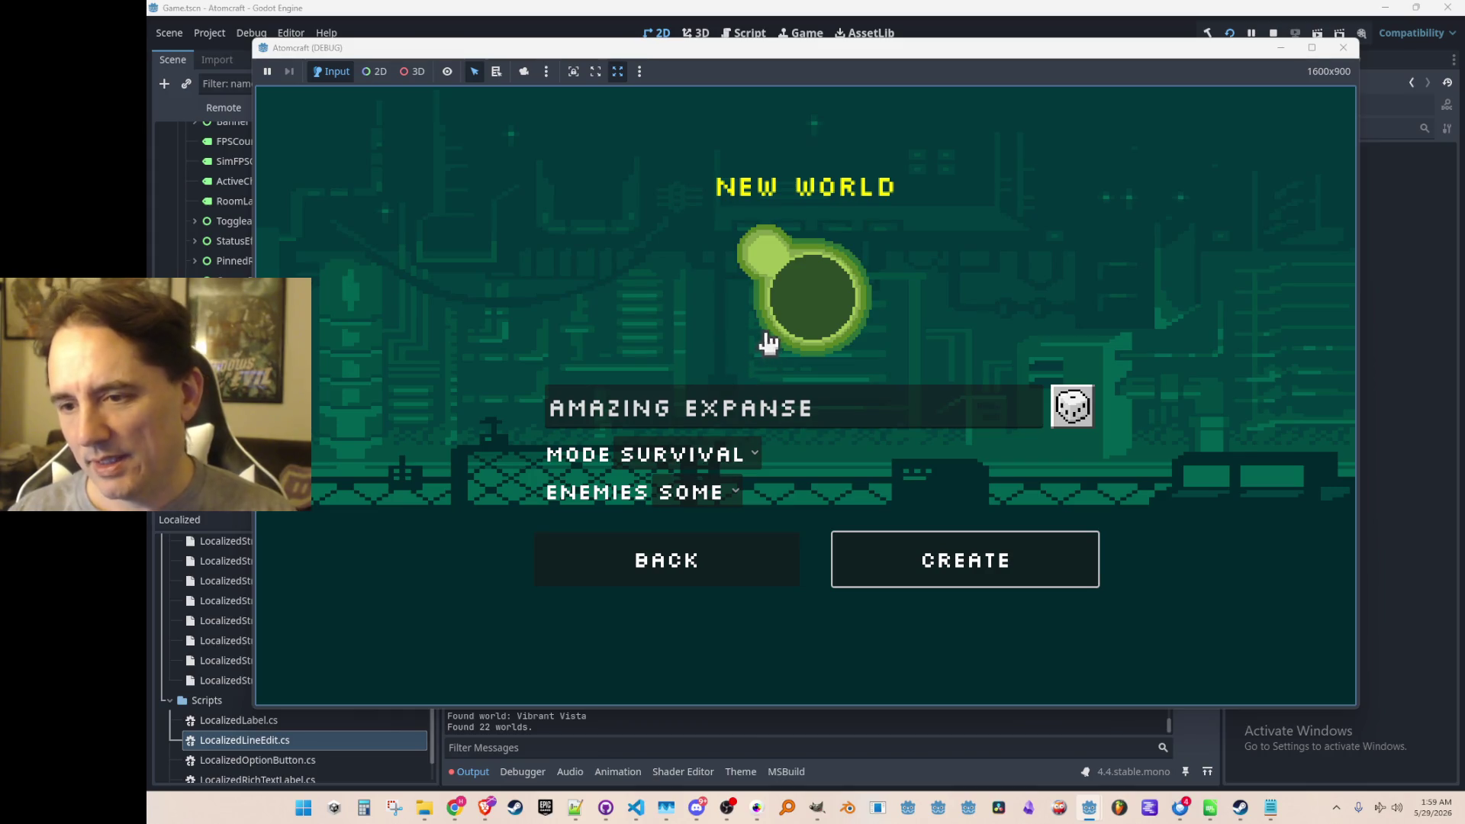
Return to the main menu, view the language list without switching, then open Settings on Display.
{"action": "key", "text": "Escape"}
{"action": "key", "text": "Escape"}
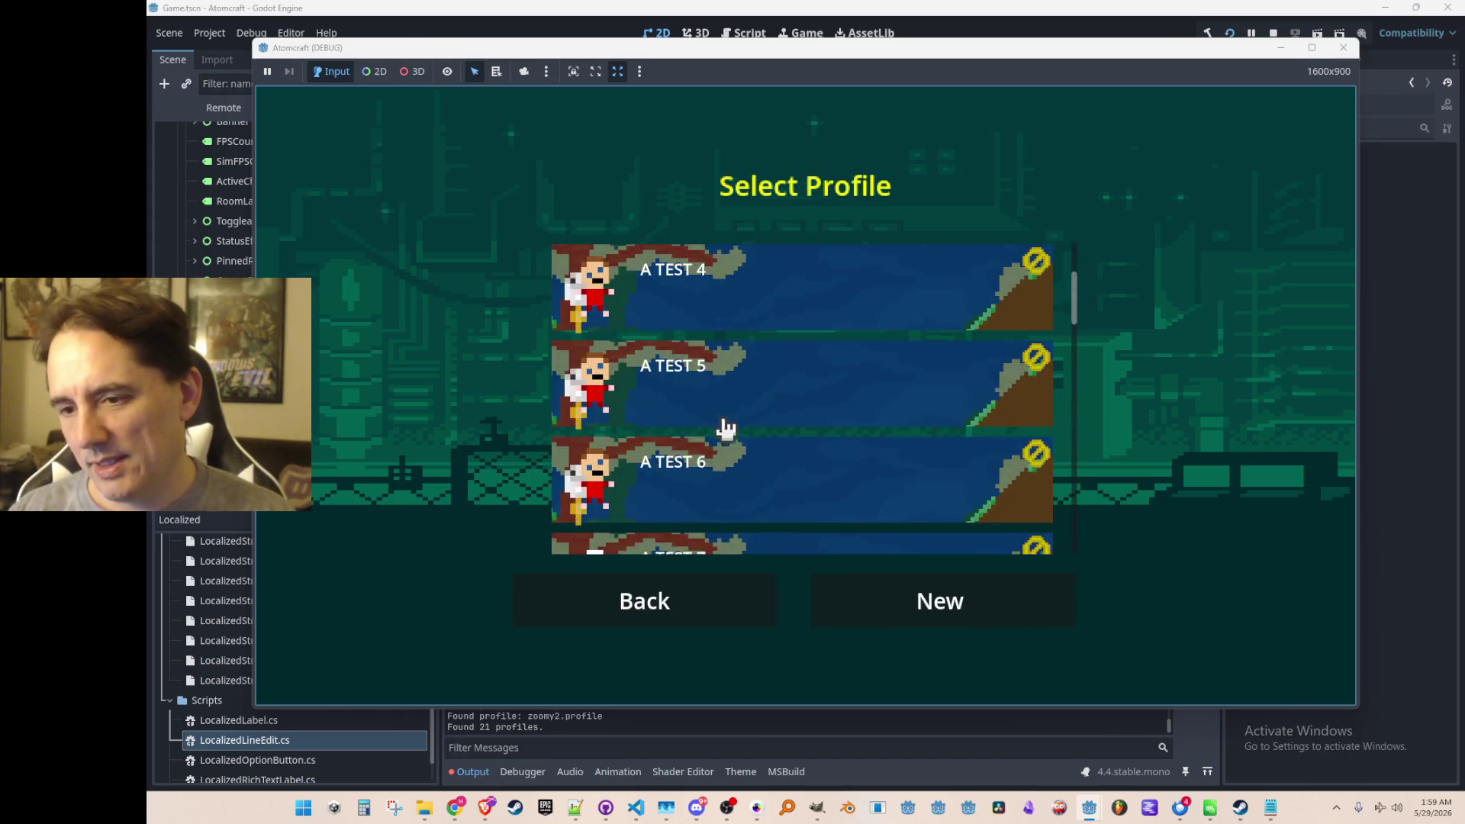
{"action": "key", "text": "Escape"}
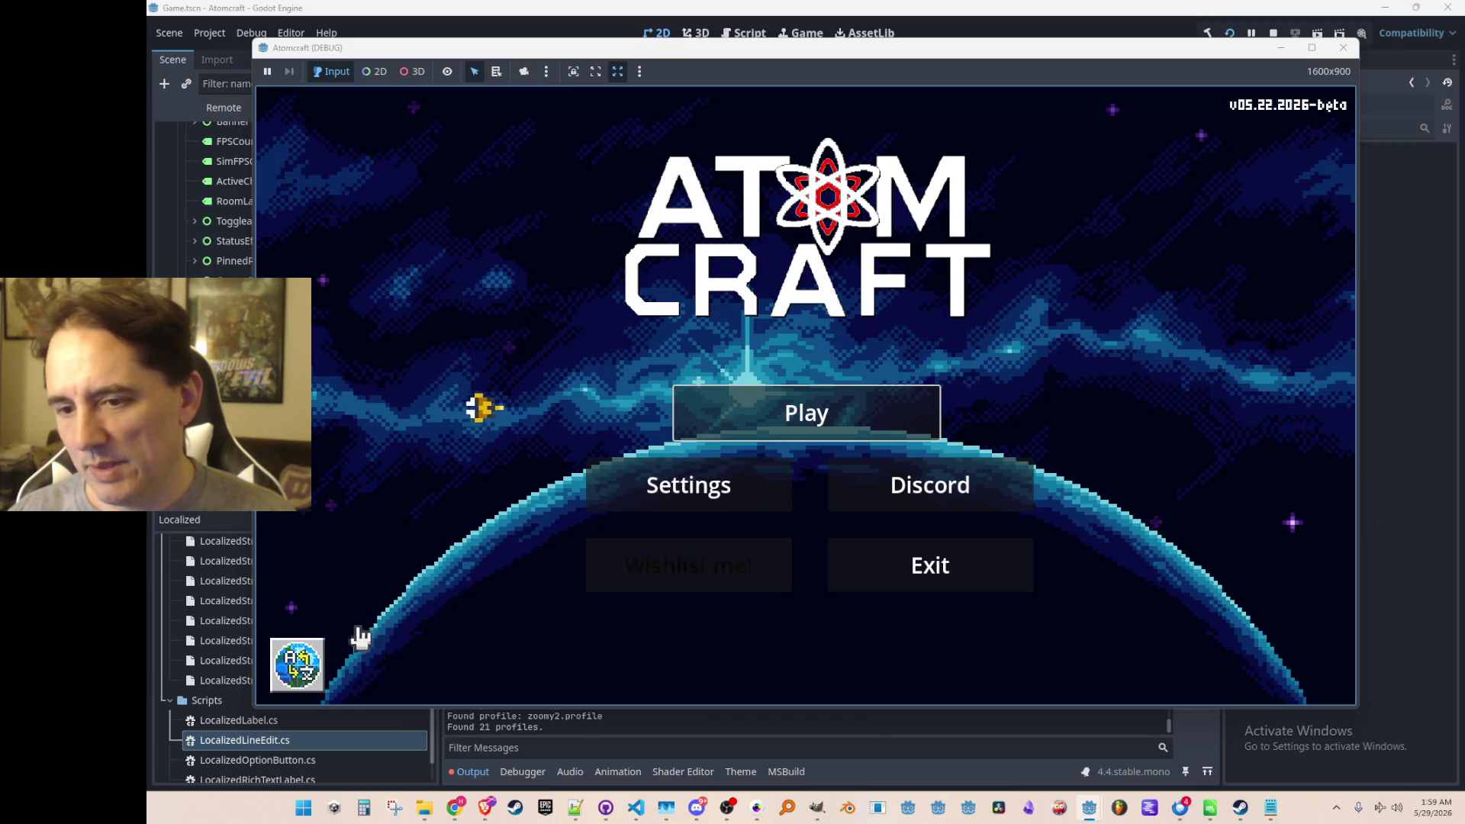
{"action": "left_click", "coordinate": [309, 663]}
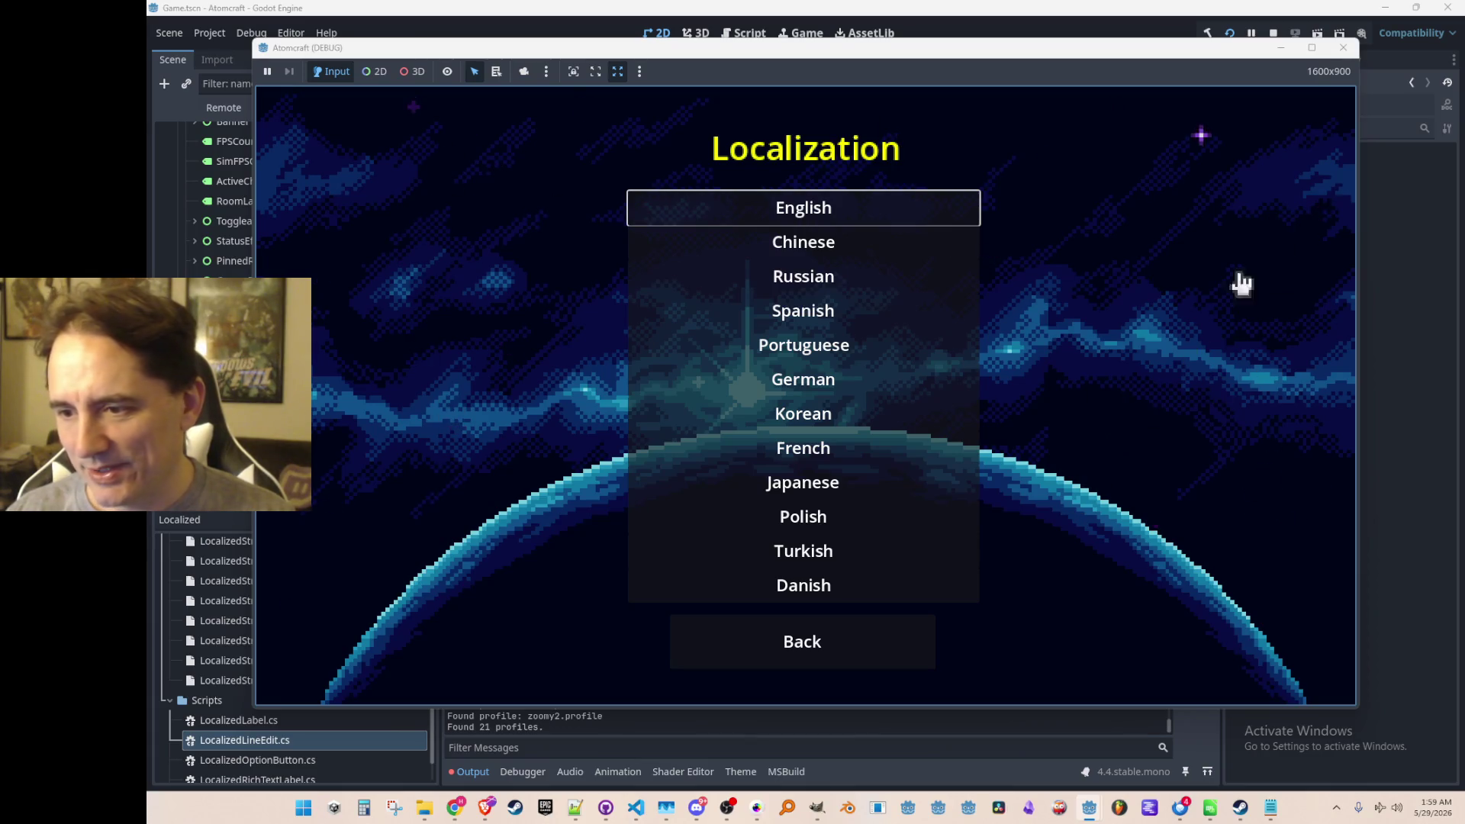
{"action": "key", "text": "Escape"}
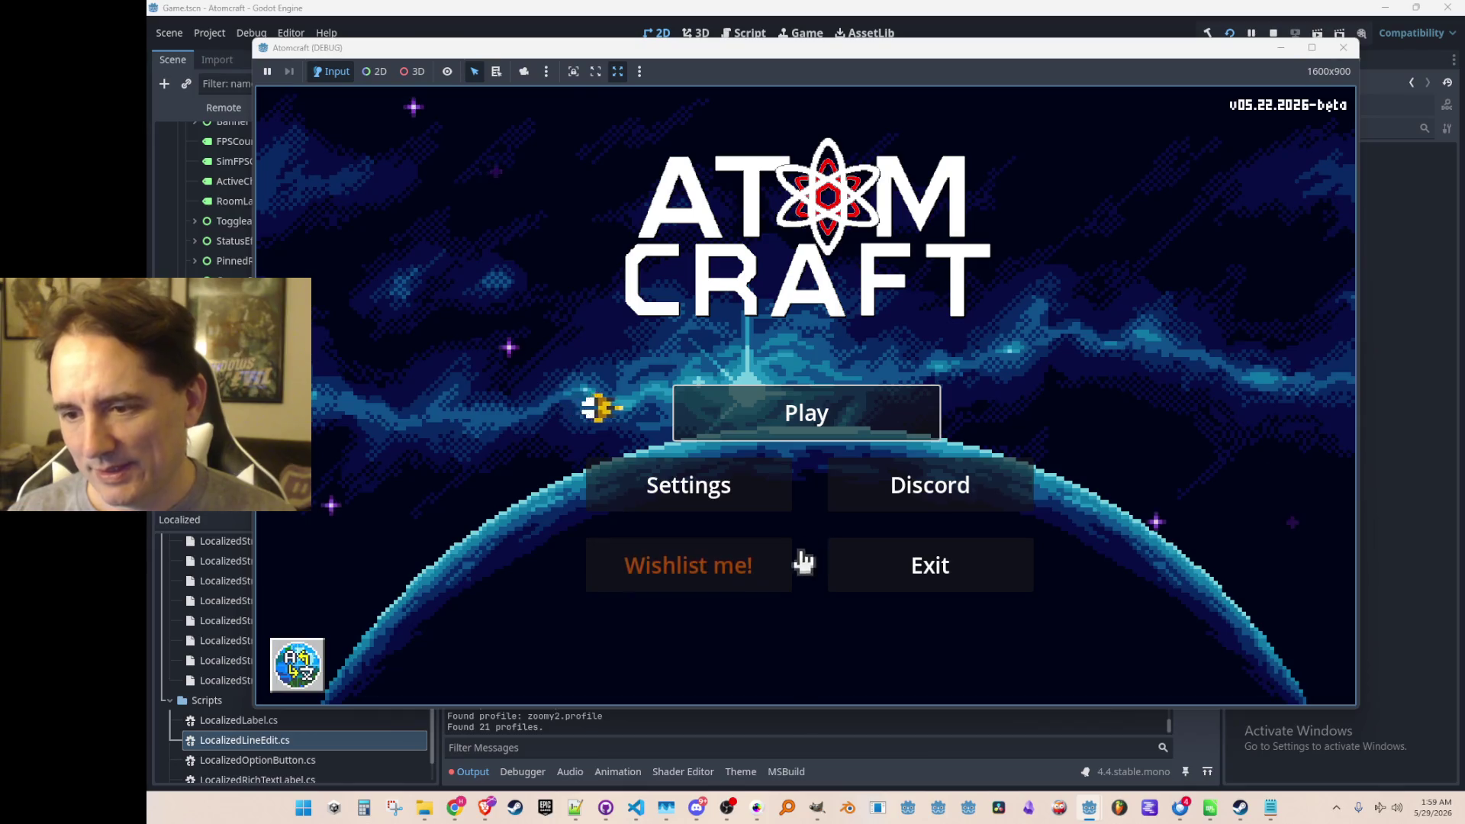
{"action": "left_click", "coordinate": [721, 499]}
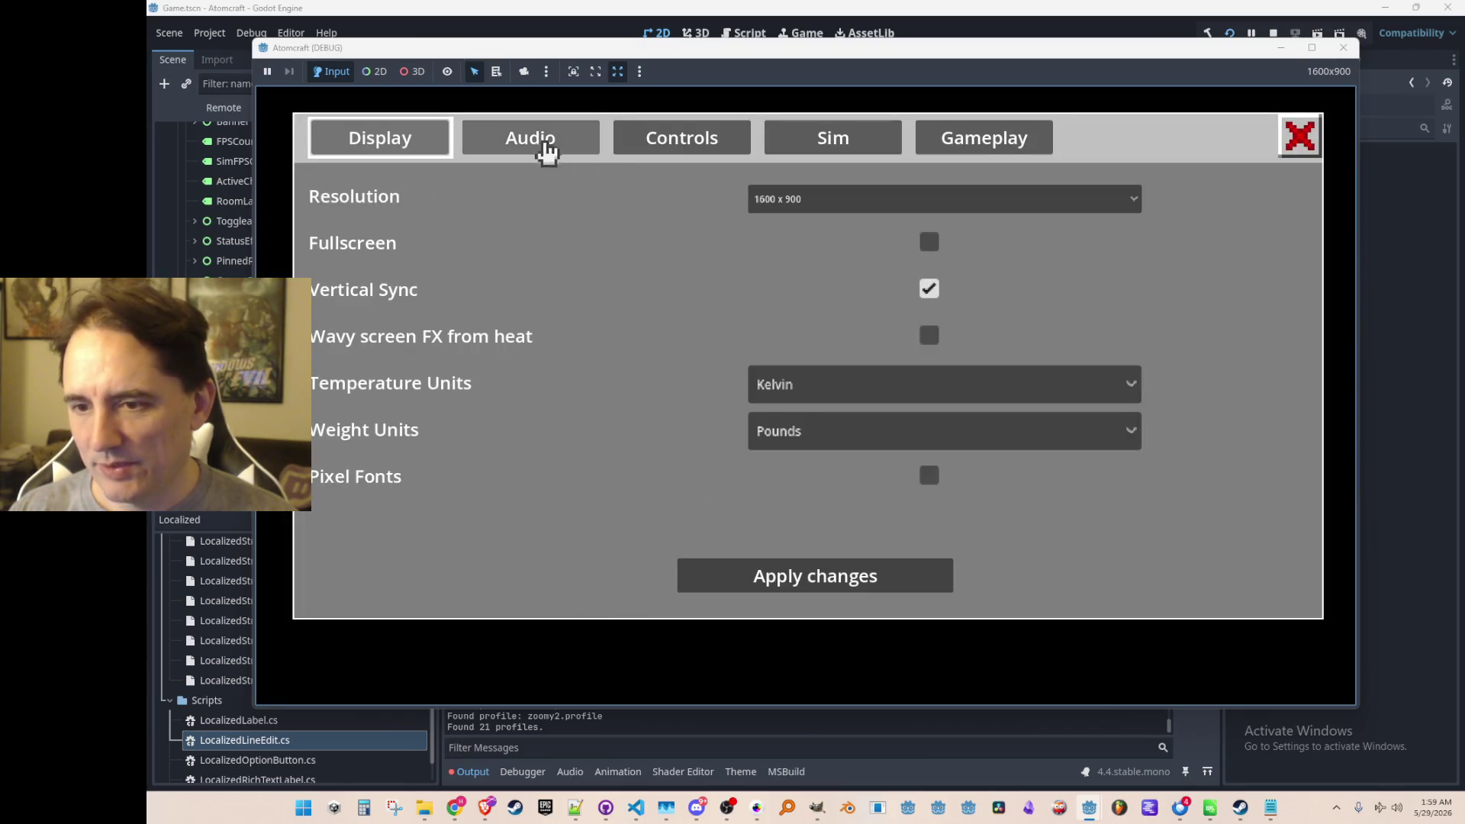
Look through the Audio, Controls, Sim, Gameplay and Display settings pages, then close Settings.
{"action": "left_click", "coordinate": [548, 146]}
{"action": "left_click", "coordinate": [679, 149]}
{"action": "left_click", "coordinate": [827, 146]}
{"action": "left_click", "coordinate": [977, 145]}
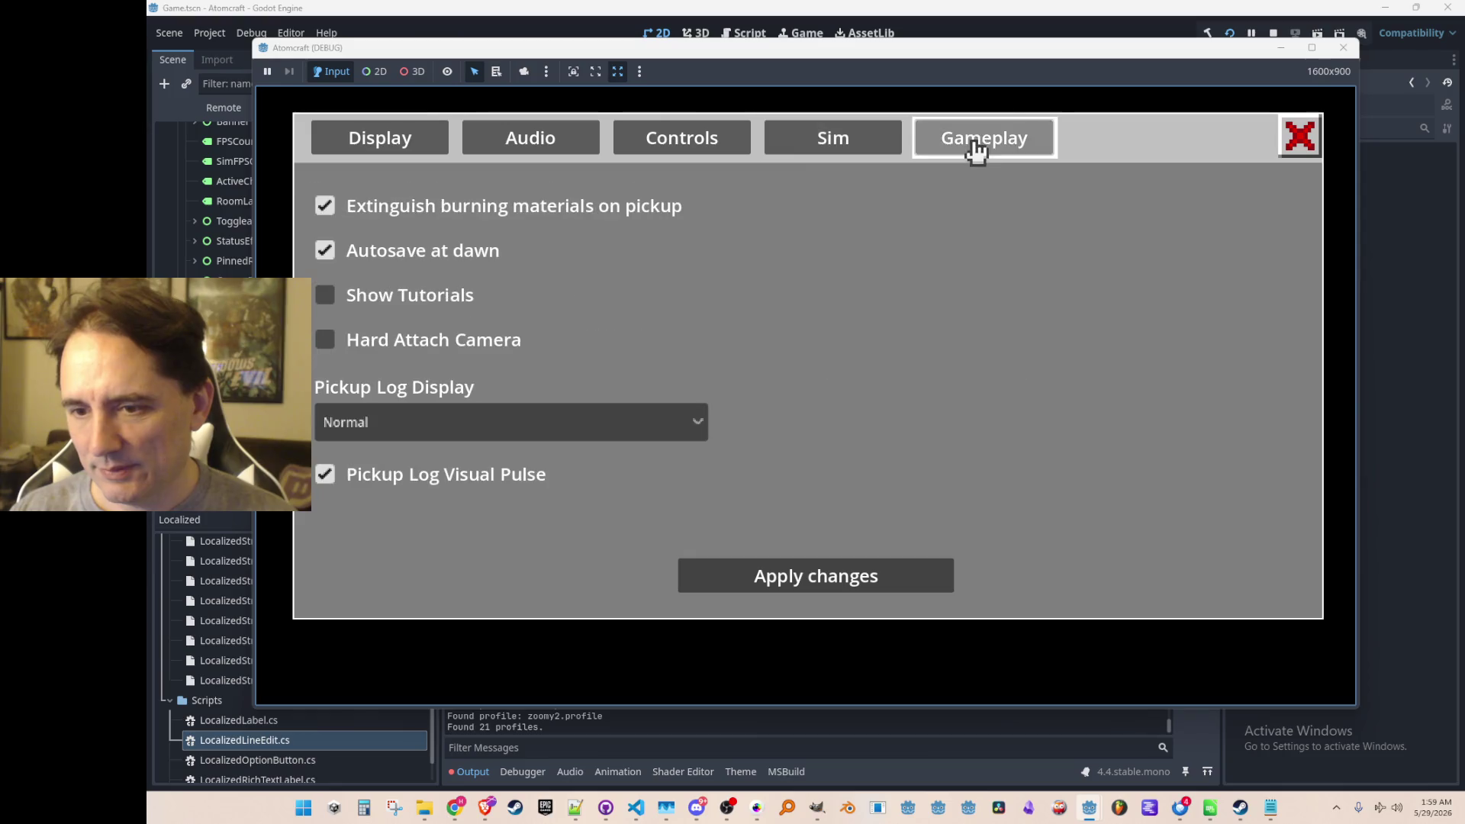
{"action": "left_click", "coordinate": [399, 151]}
{"action": "key", "text": "Escape"}
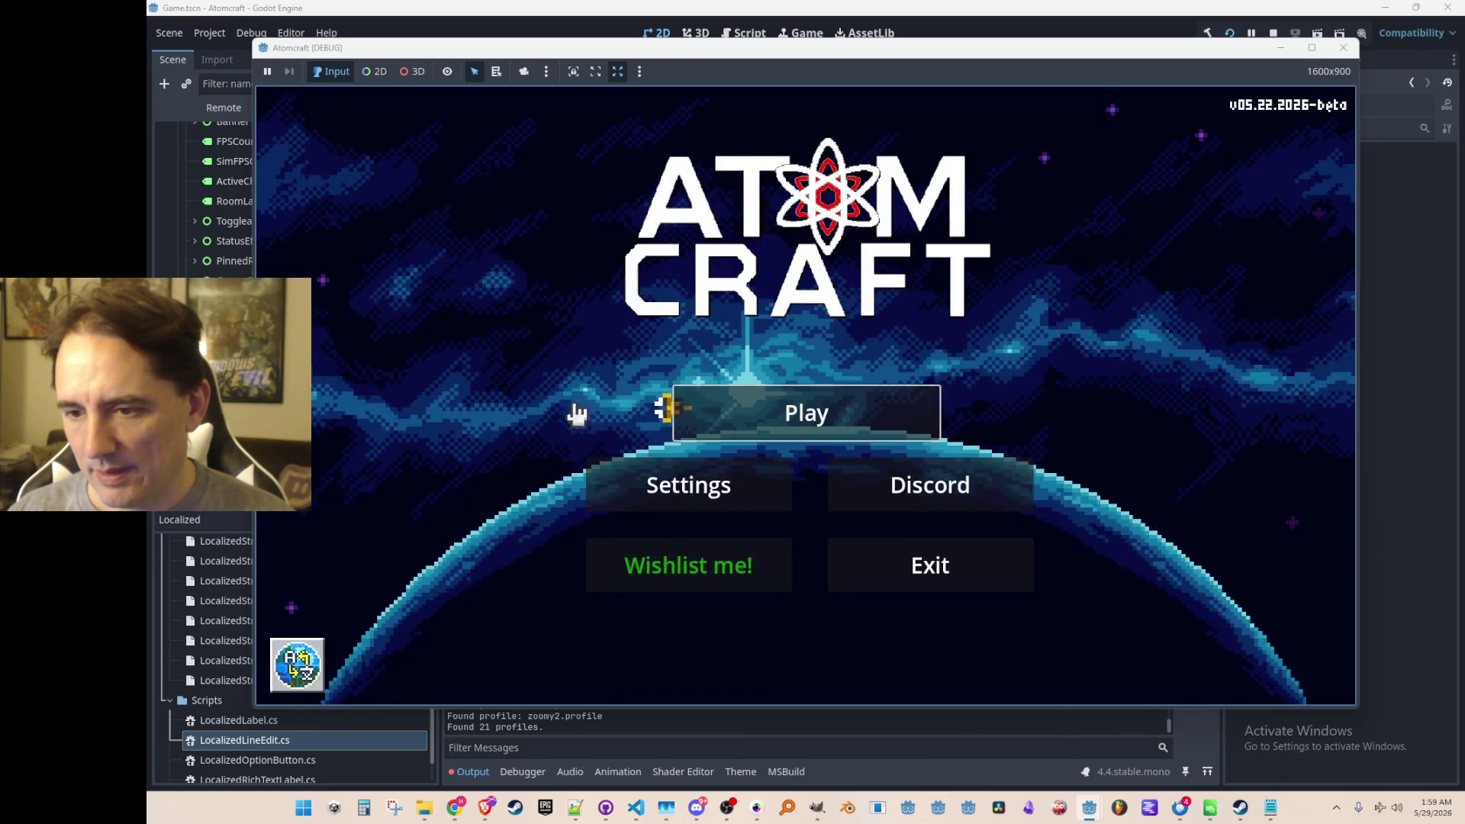
Reopen and close Settings, then go to the profile list showing A TEST 4, 5 and 6.
{"action": "left_click", "coordinate": [696, 500]}
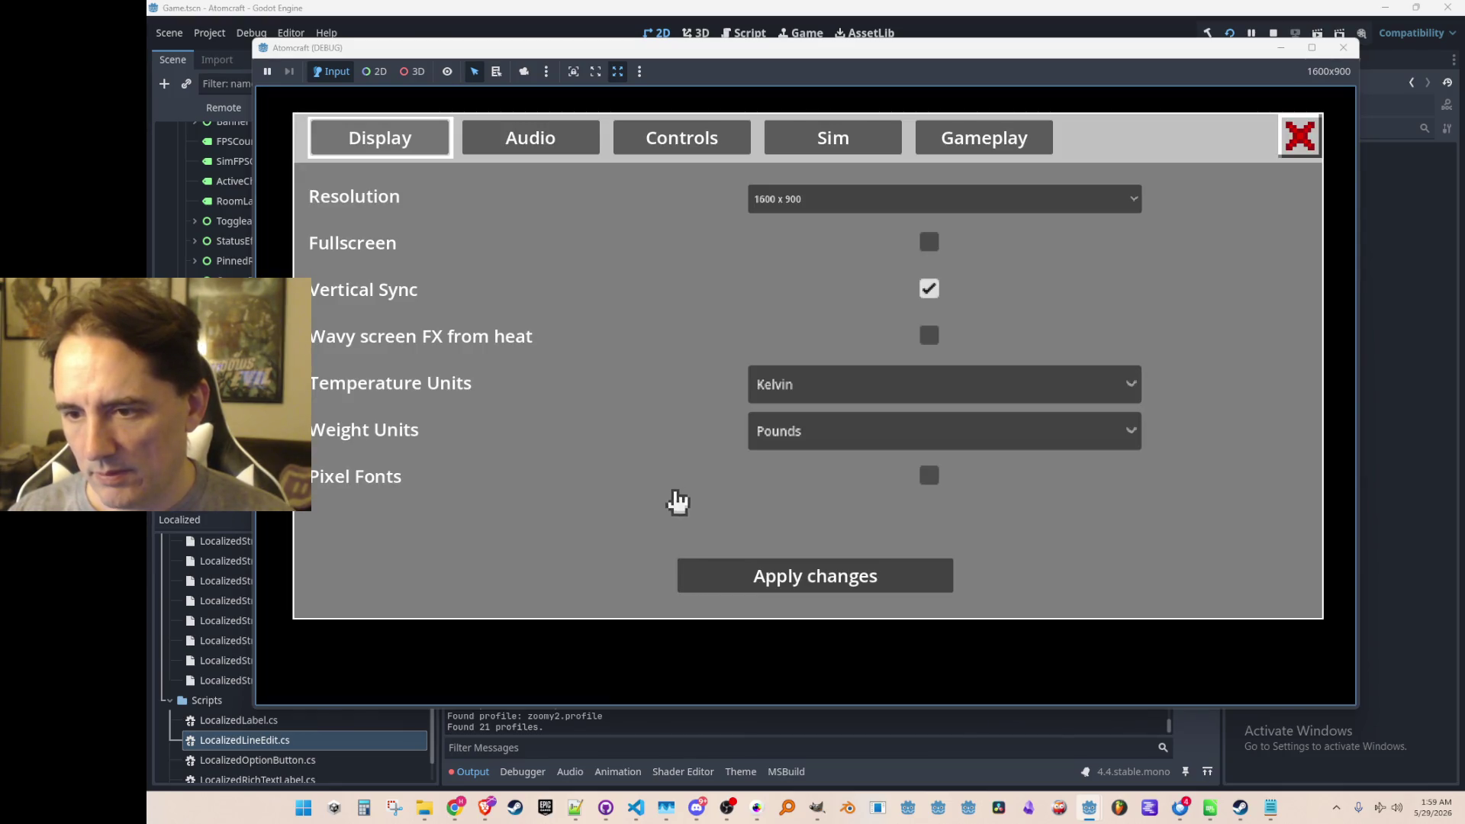
{"action": "key", "text": "Escape"}
{"action": "left_click", "coordinate": [735, 425]}
{"action": "scroll", "coordinate": [752, 442], "scroll_direction": "down", "scroll_amount": 2}
{"action": "scroll", "coordinate": [758, 460], "scroll_direction": "up", "scroll_amount": 4}
{"action": "scroll", "coordinate": [759, 461], "scroll_direction": "down", "scroll_amount": 1}
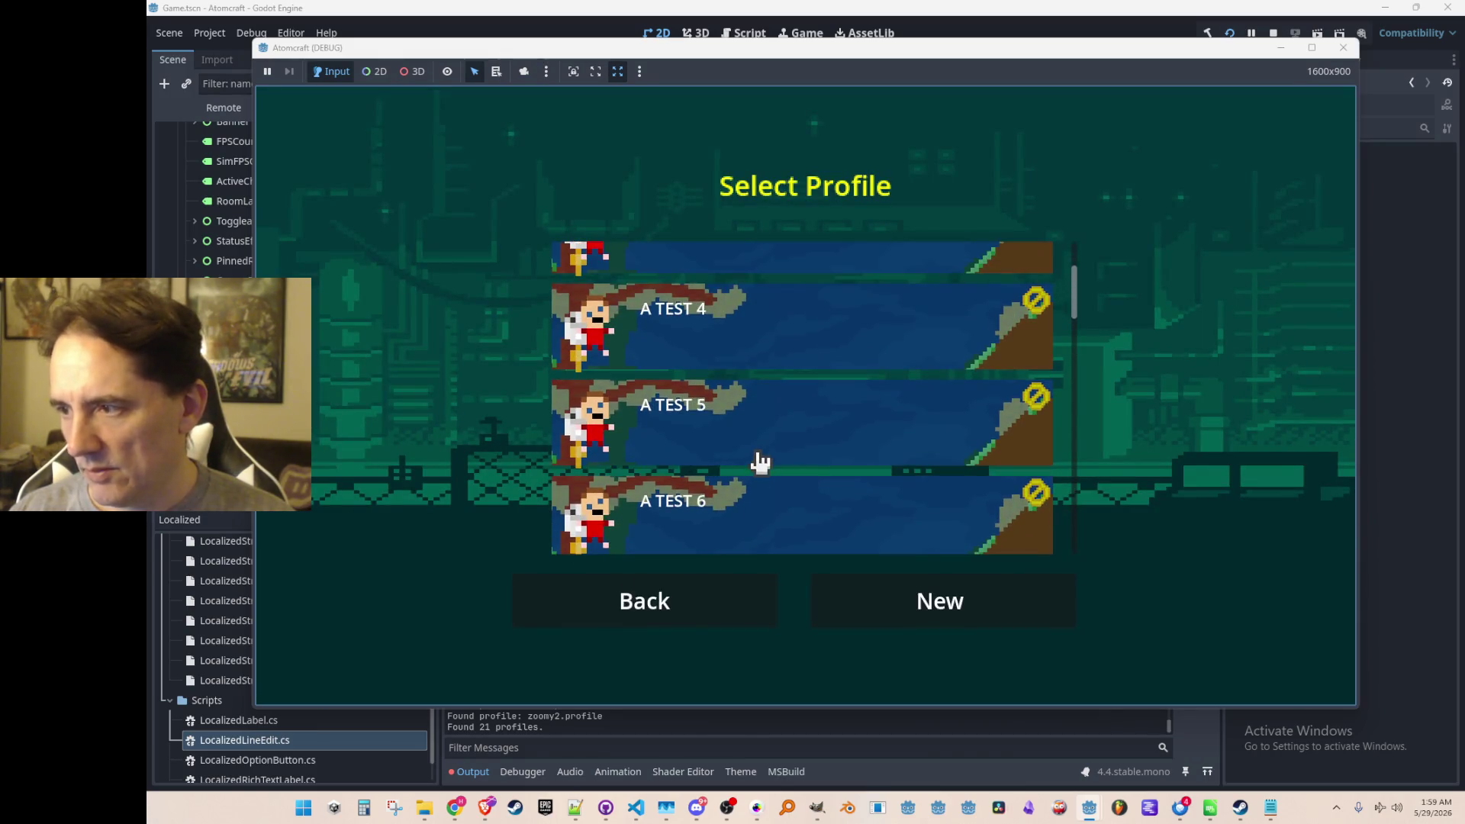
Scroll the profile list and back out to the title screen with Play, Settings and Exit.
{"action": "scroll", "coordinate": [744, 452], "scroll_direction": "up", "scroll_amount": 2}
{"action": "key", "text": "Escape"}
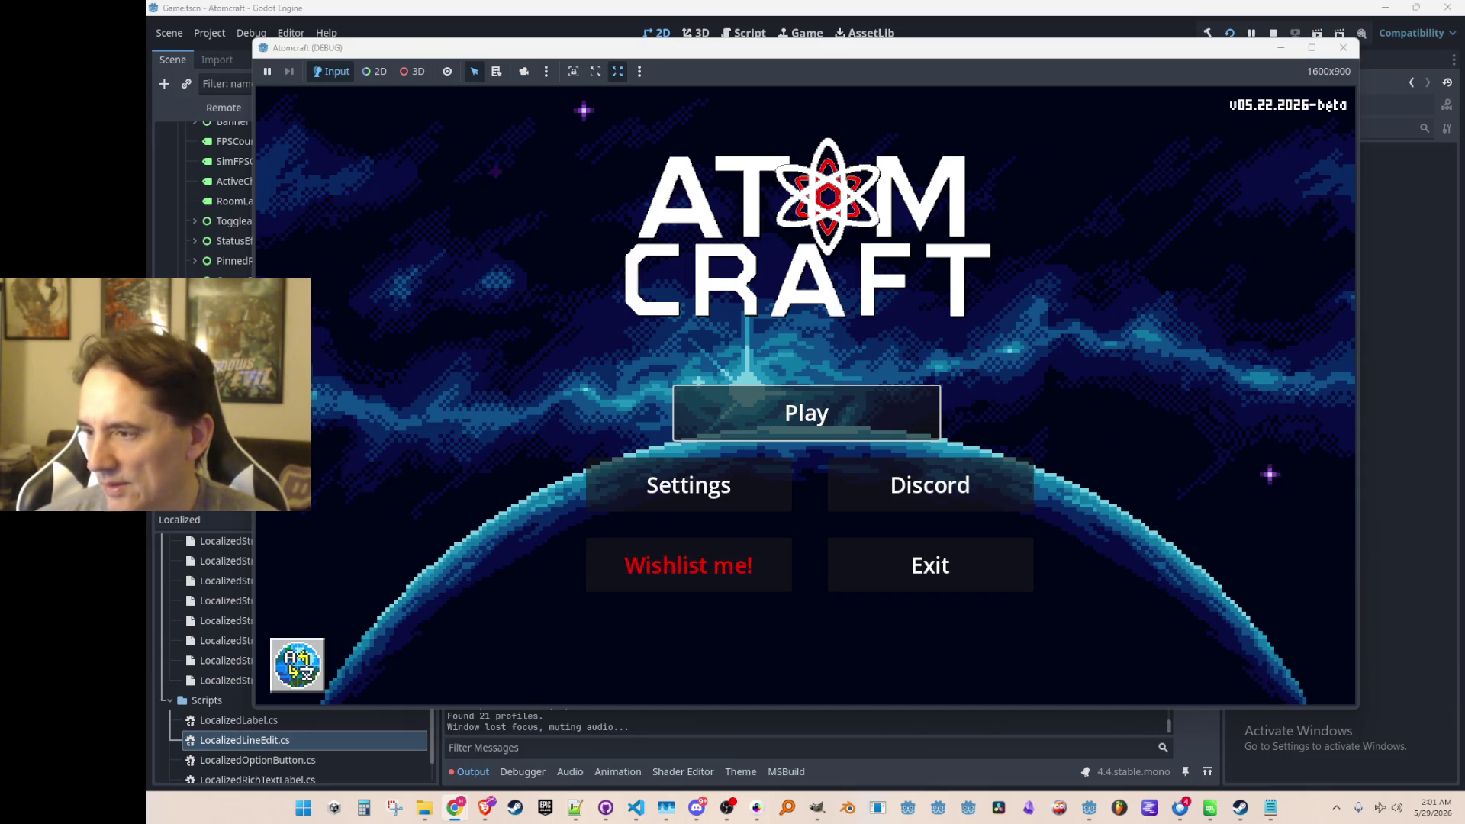
{"action": "left_click", "coordinate": [1048, 271]}
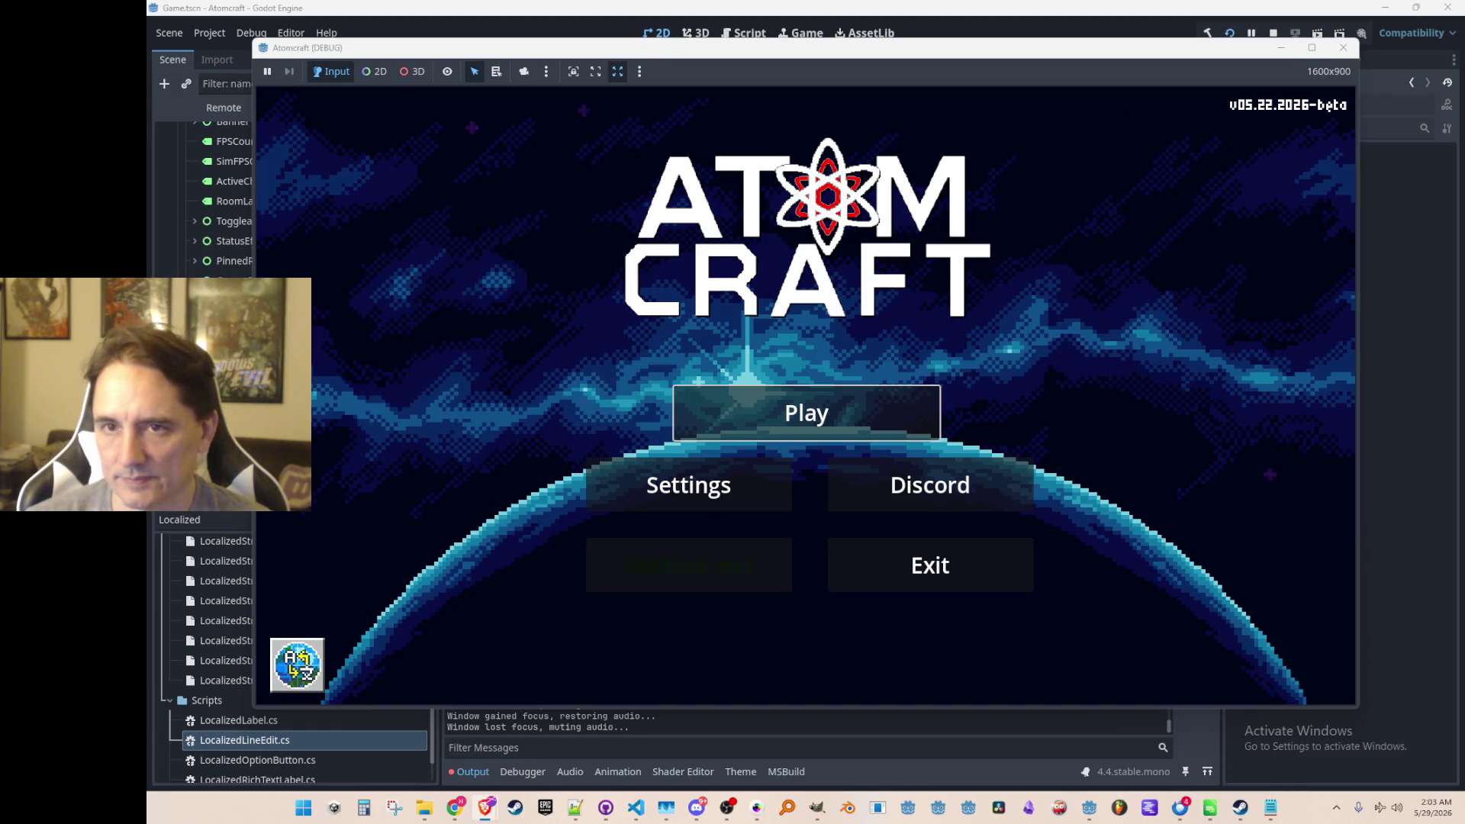
{"action": "left_click_drag", "start_coordinate": [1464, 133], "coordinate": [755, 121]}
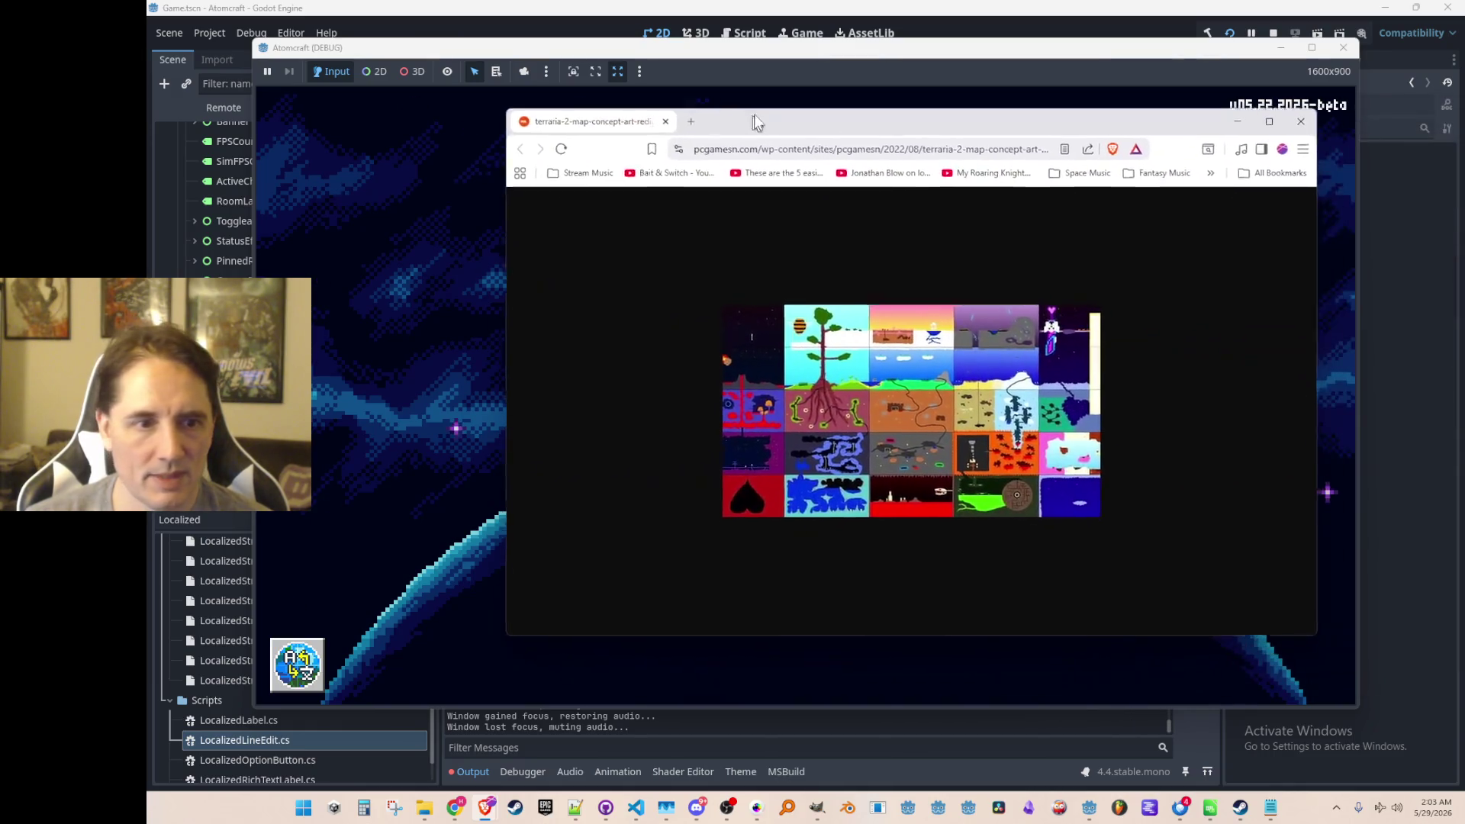
{"action": "scroll", "coordinate": [950, 441], "scroll_direction": "up", "scroll_amount": 2}
{"action": "scroll", "coordinate": [944, 450], "scroll_direction": "up", "scroll_amount": 3}
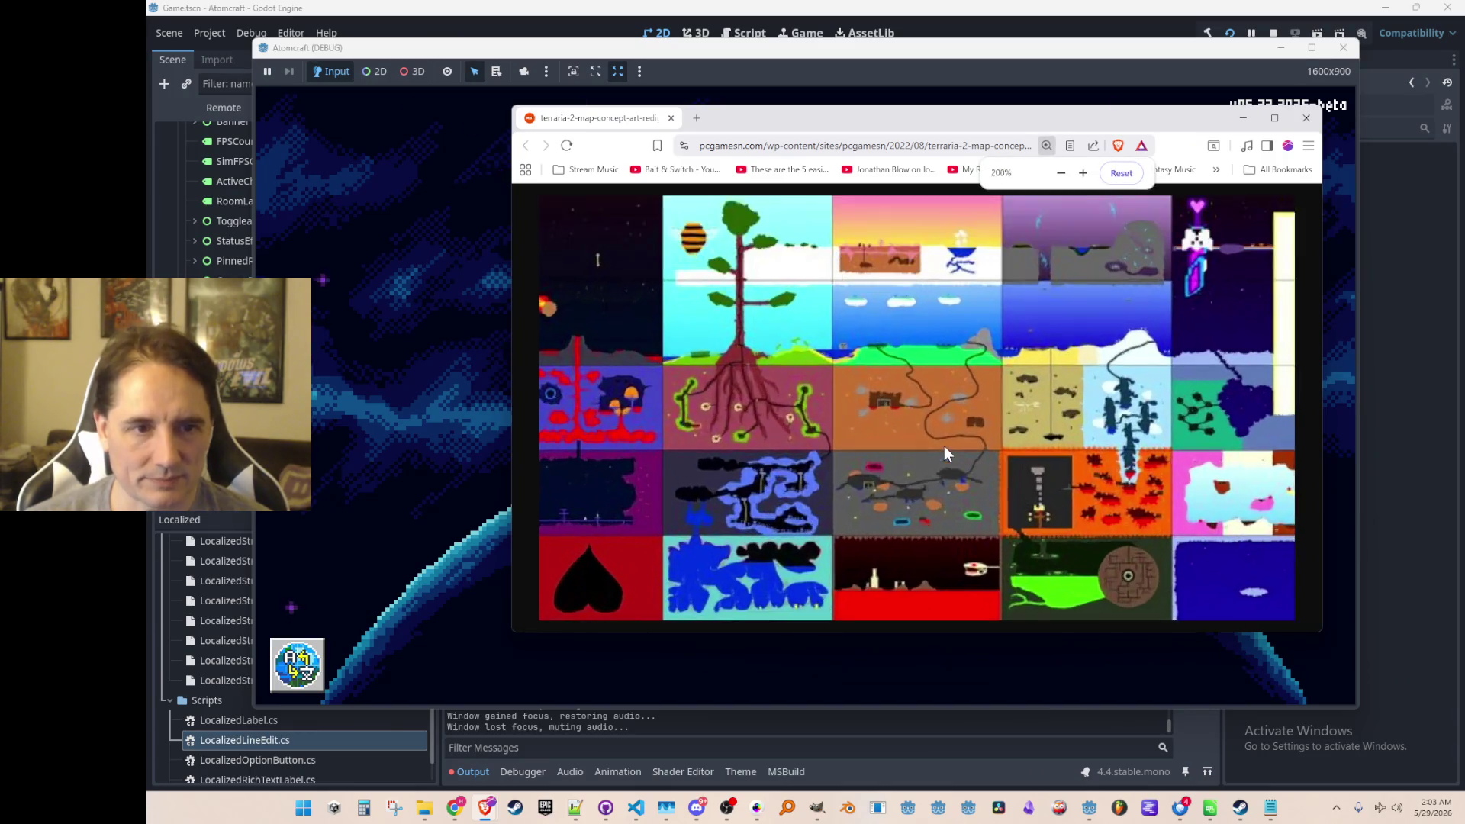
{"action": "left_click_drag", "start_coordinate": [1022, 111], "coordinate": [1021, 107]}
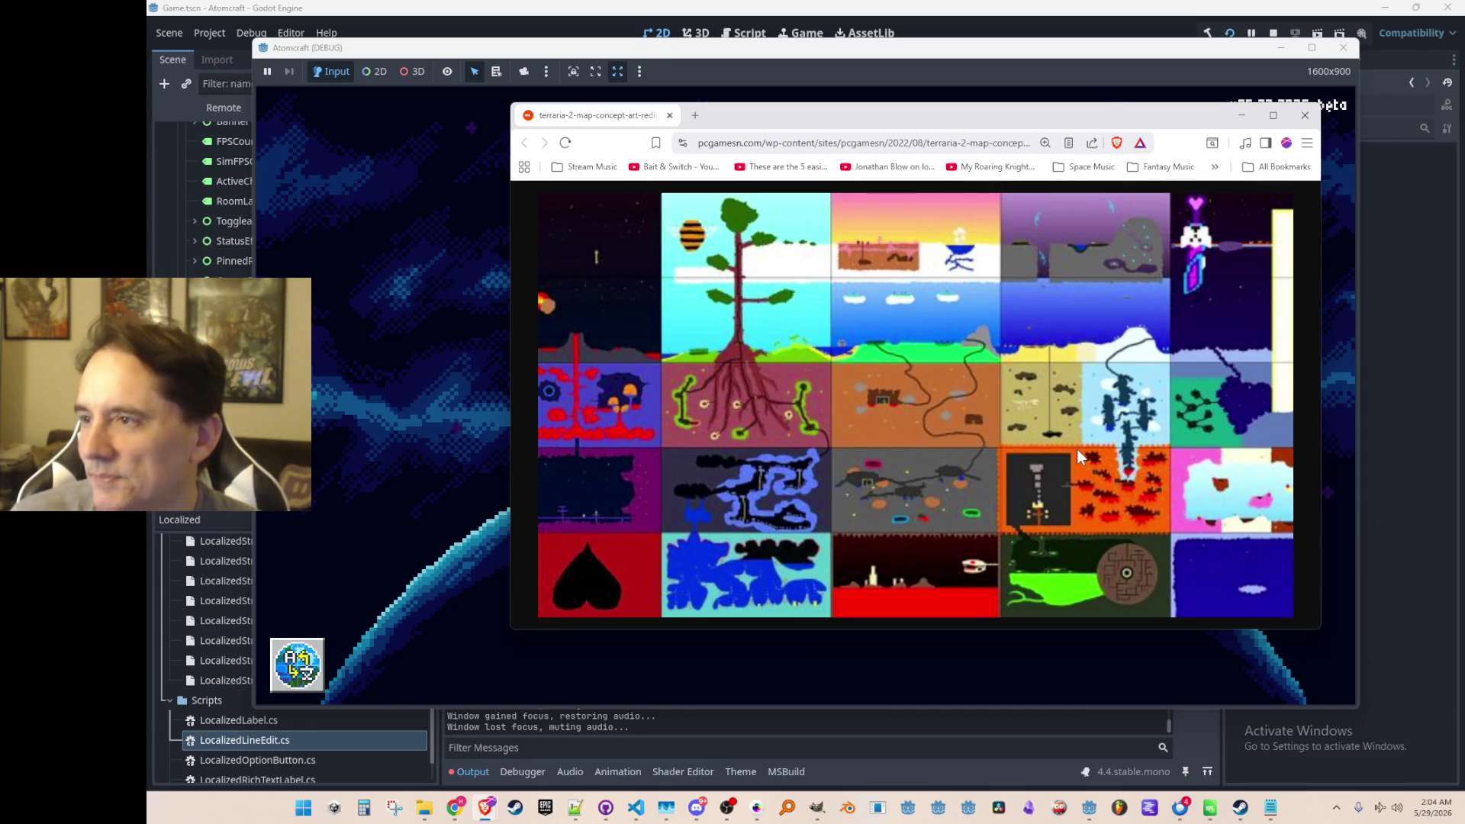
{"action": "left_click", "coordinate": [1307, 118]}
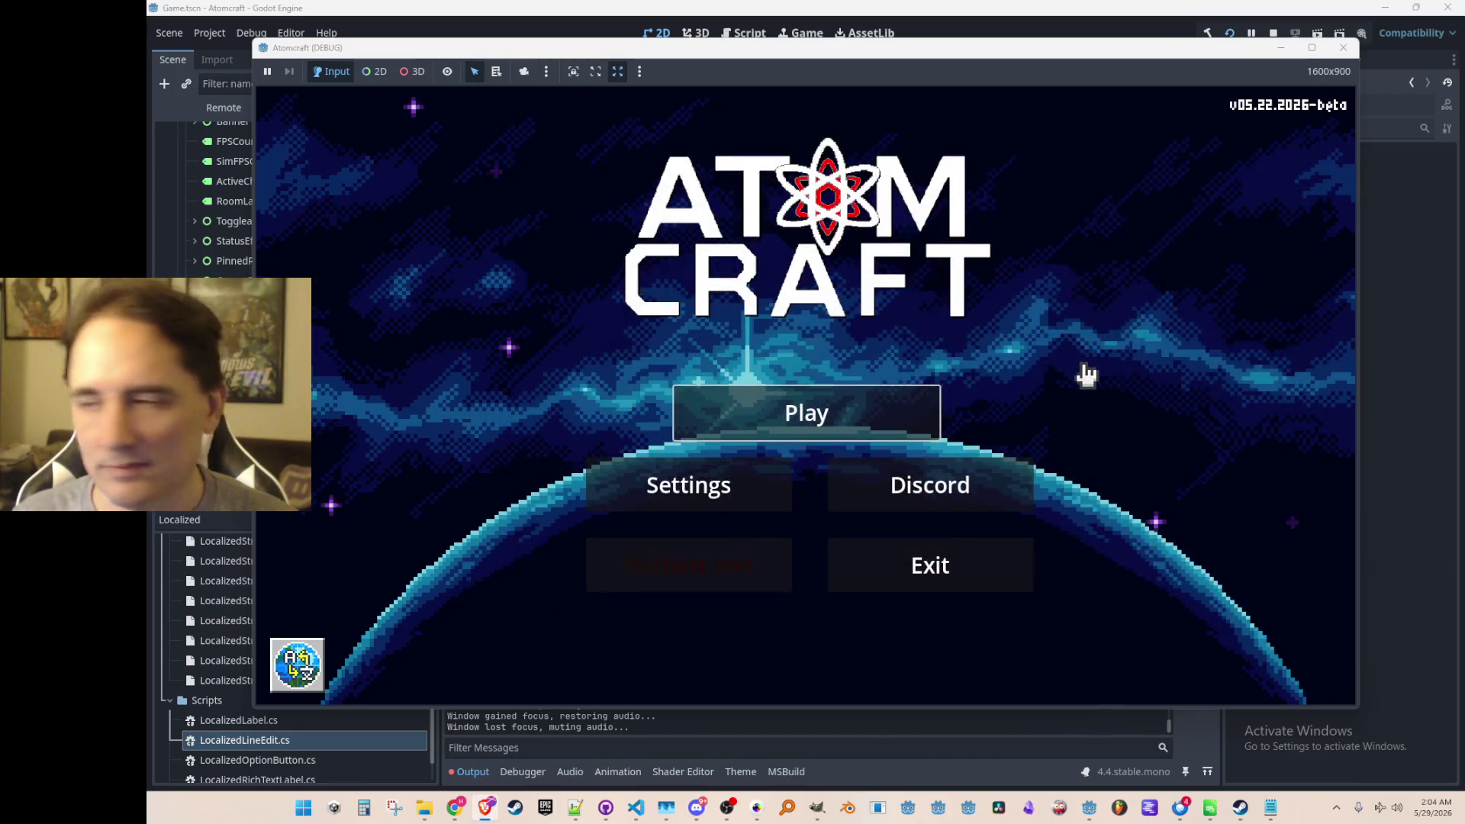
Load the NPC TEST H world under the A TEST 6 profile.
{"action": "left_click", "coordinate": [904, 416]}
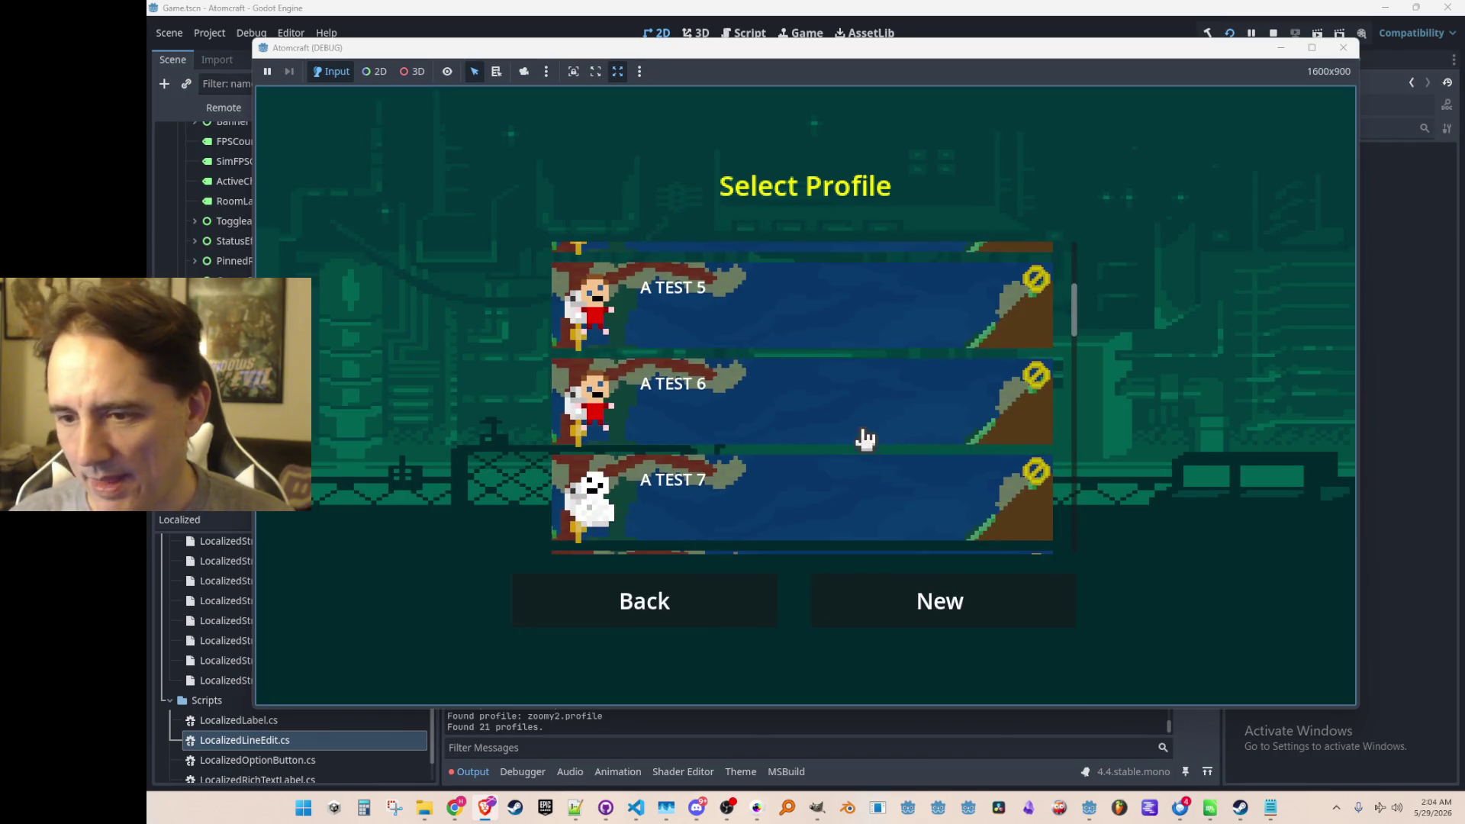
{"action": "left_click", "coordinate": [858, 431]}
{"action": "scroll", "coordinate": [847, 423], "scroll_direction": "down", "scroll_amount": 5}
{"action": "scroll", "coordinate": [826, 425], "scroll_direction": "down", "scroll_amount": 12}
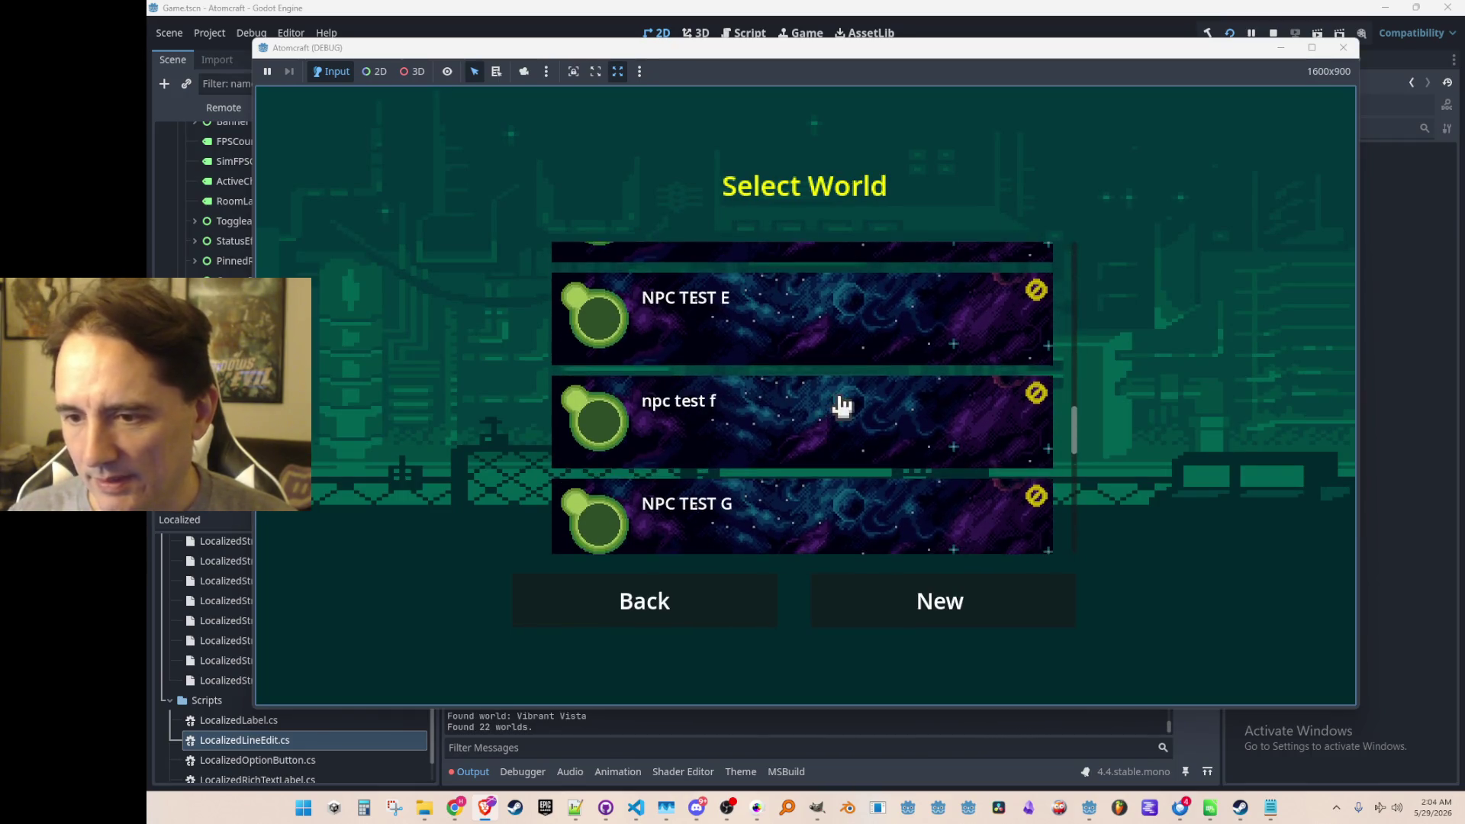
{"action": "left_click", "coordinate": [856, 342]}
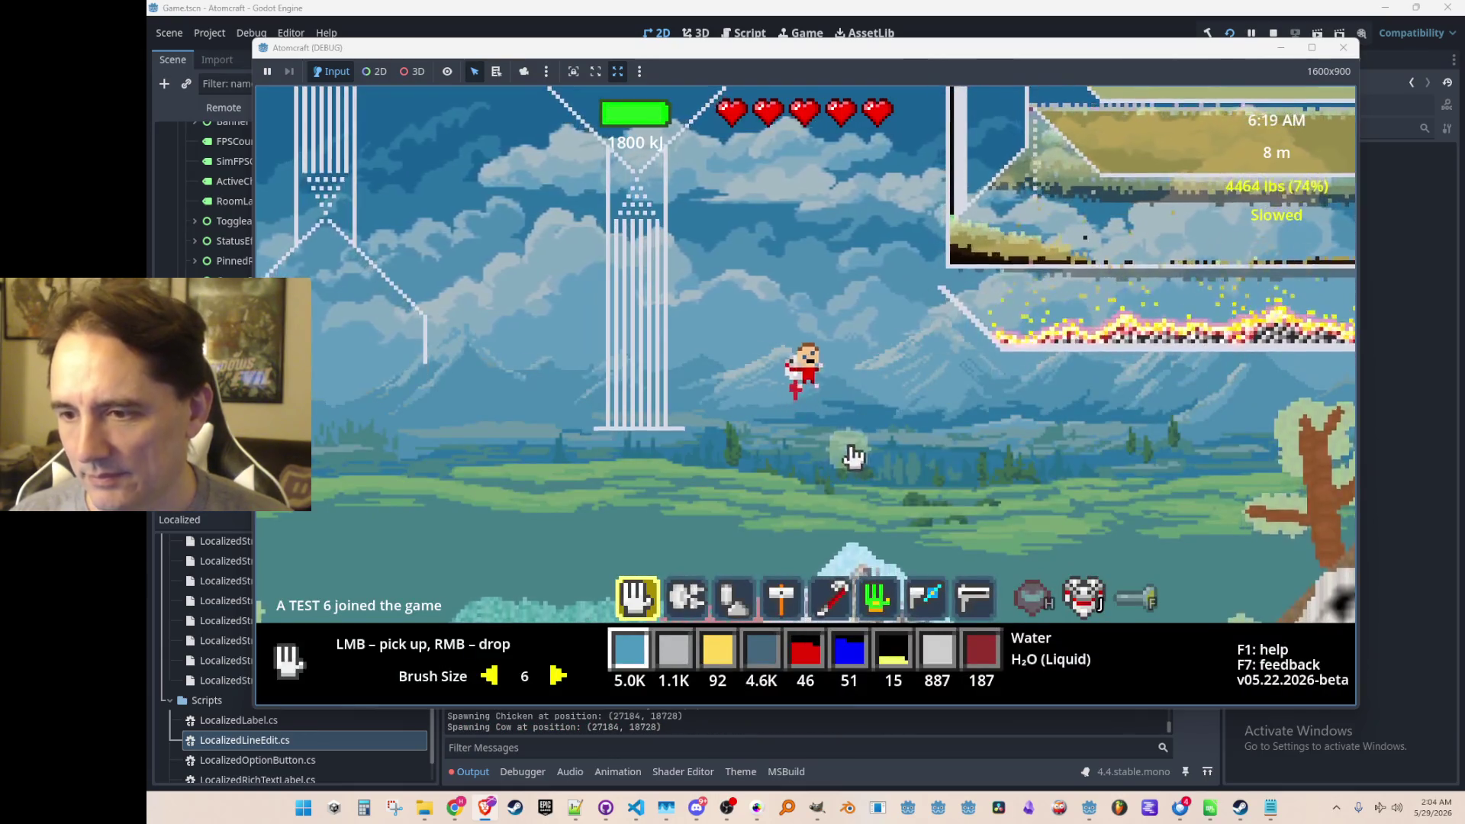
Move the character right and fly it up above the hills and test structures.
{"action": "key", "text": "d"}
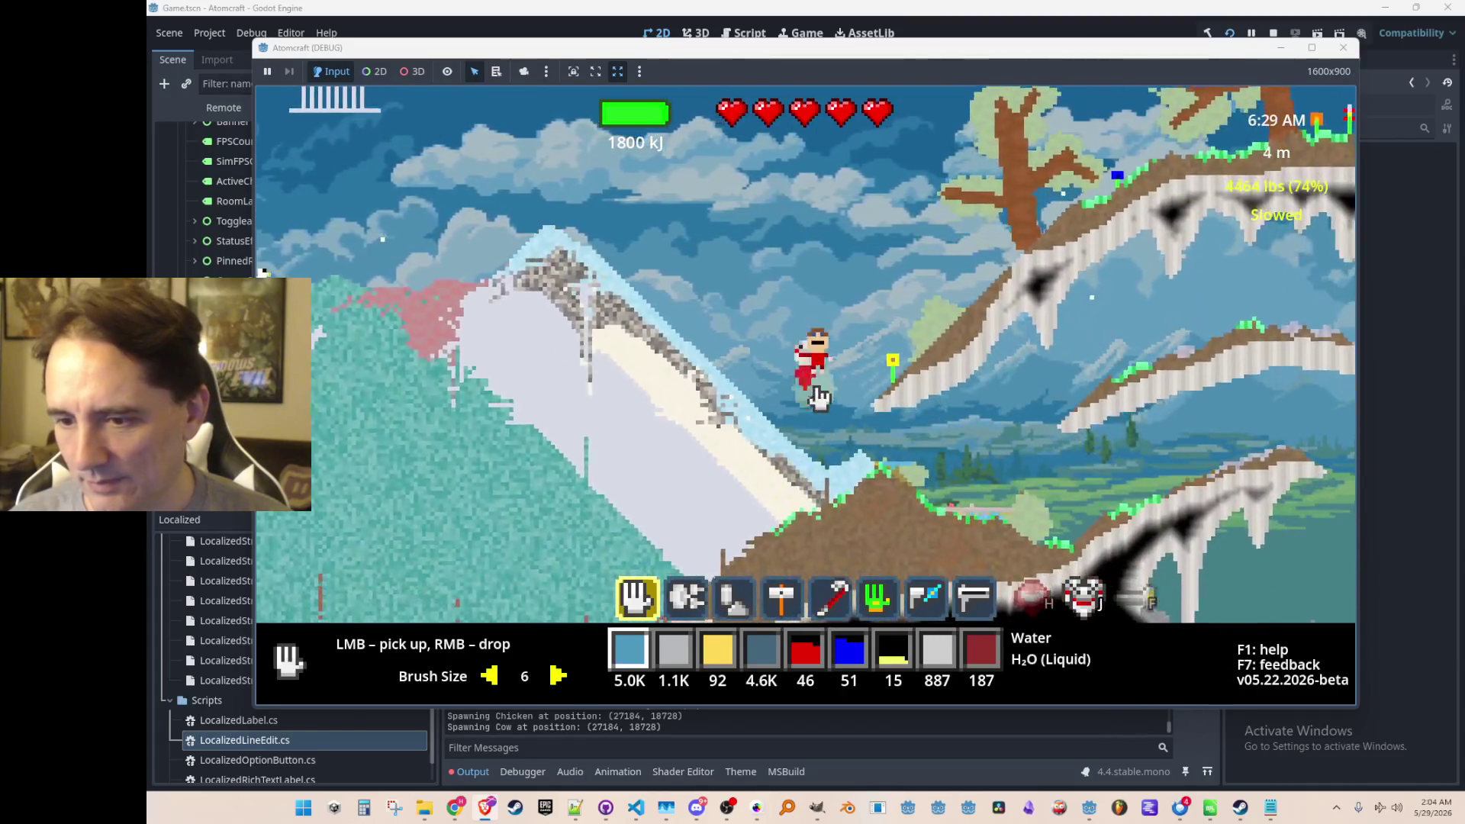
{"action": "key", "text": "w"}
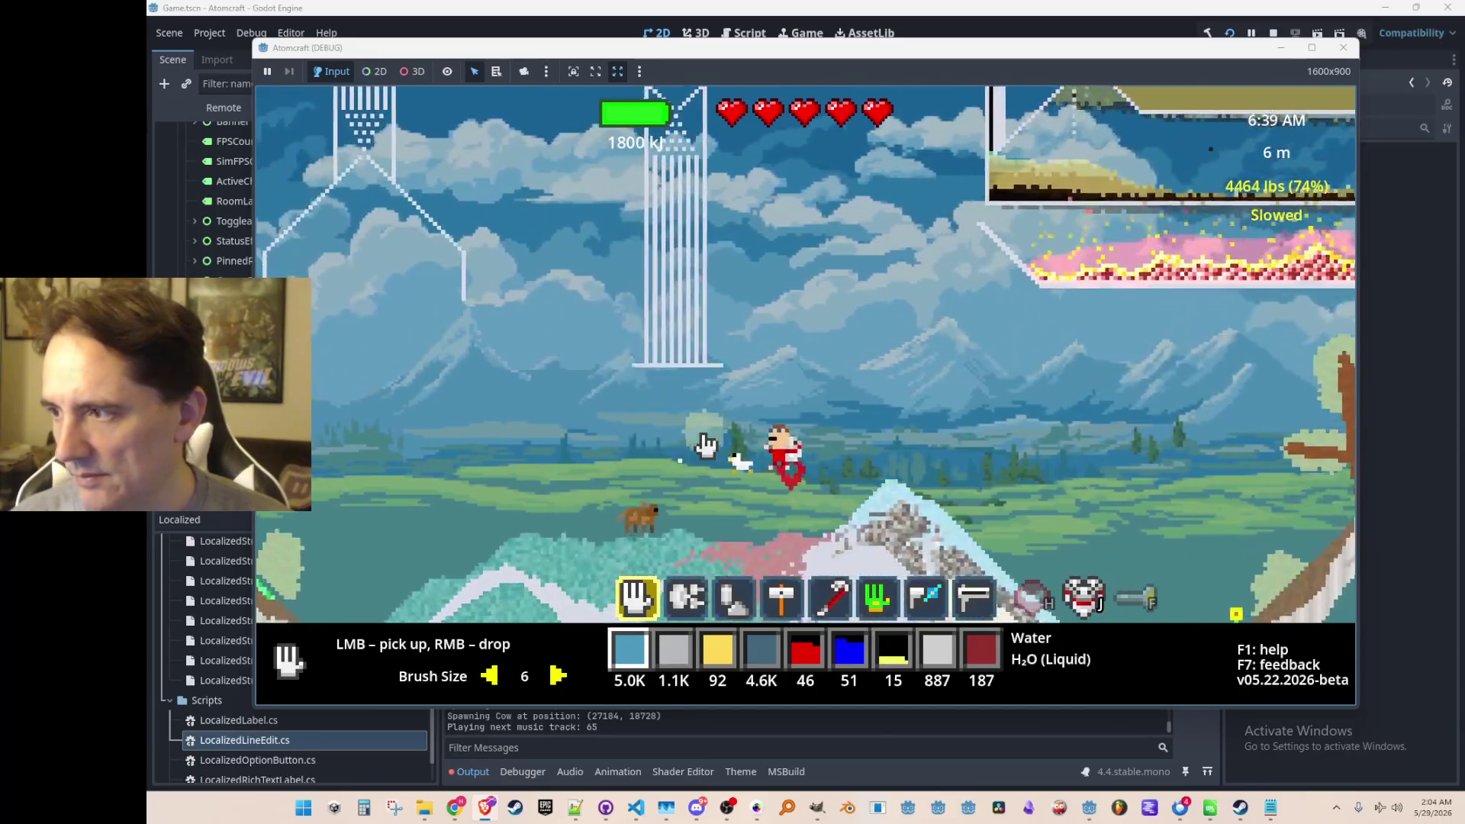
{"action": "key", "text": "w"}
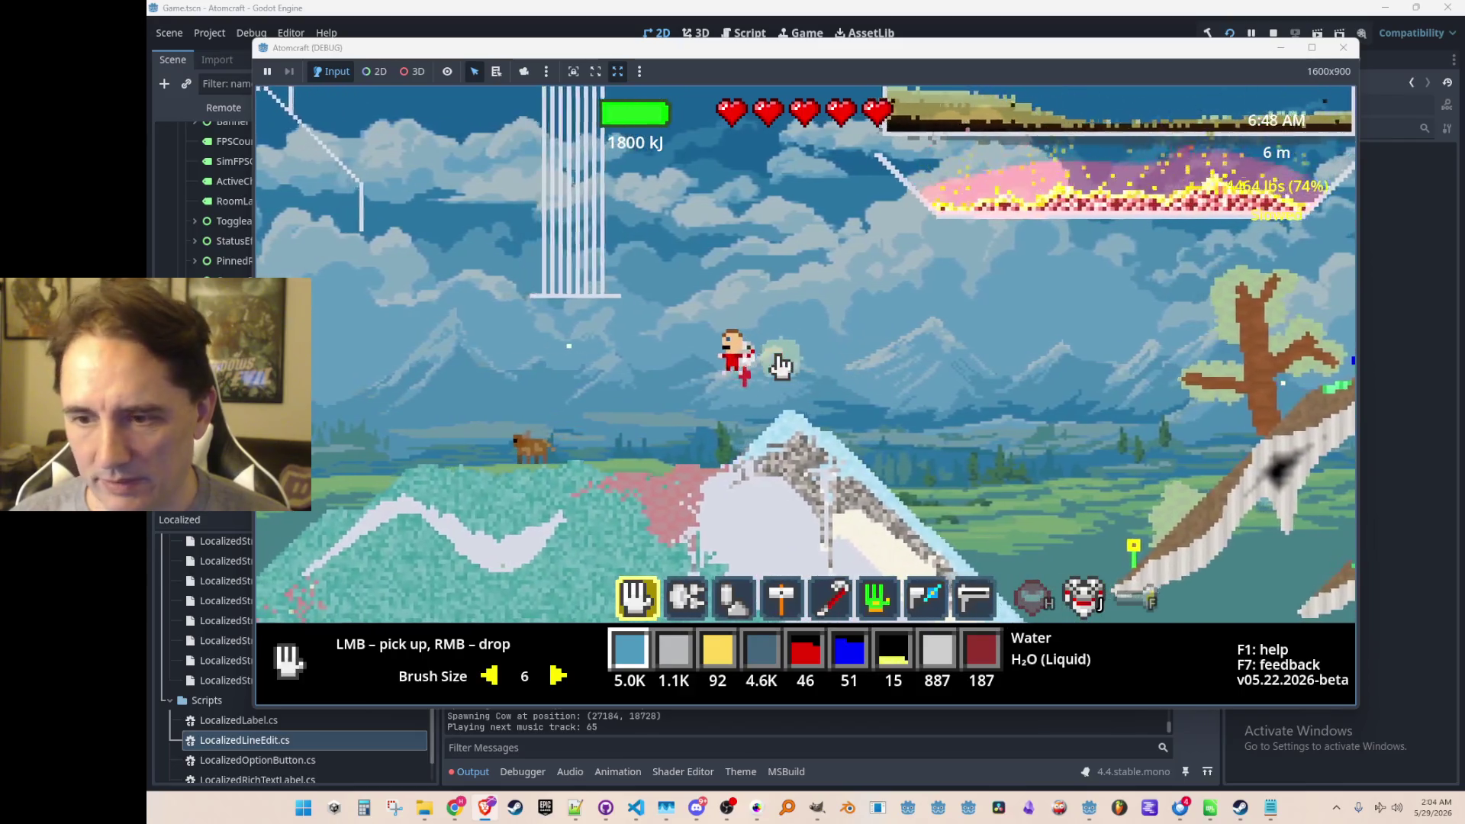
{"action": "key", "text": "w"}
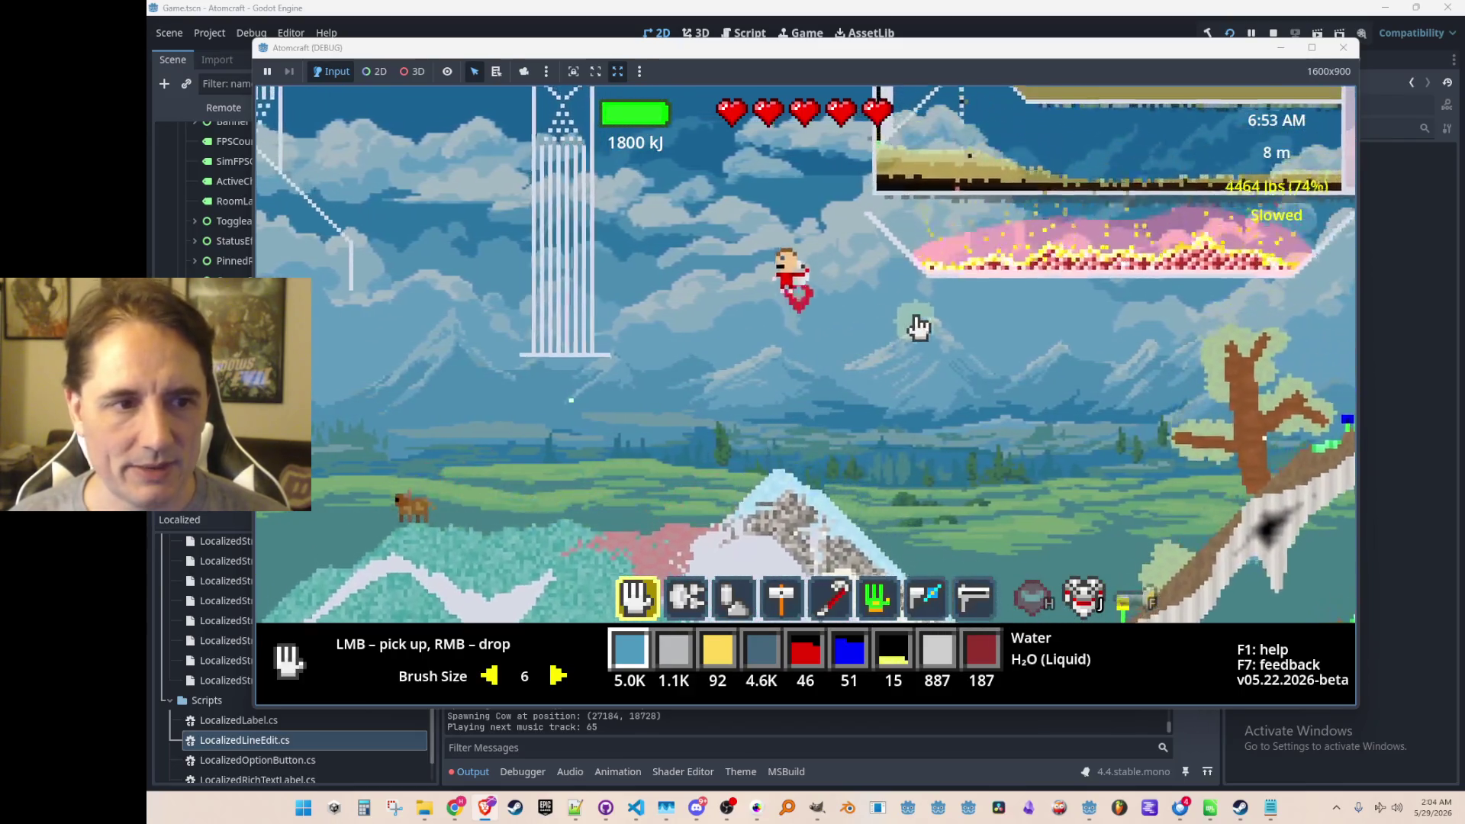
{"action": "key", "text": "w"}
{"action": "key", "text": "w"}
{"action": "key", "text": "w"}
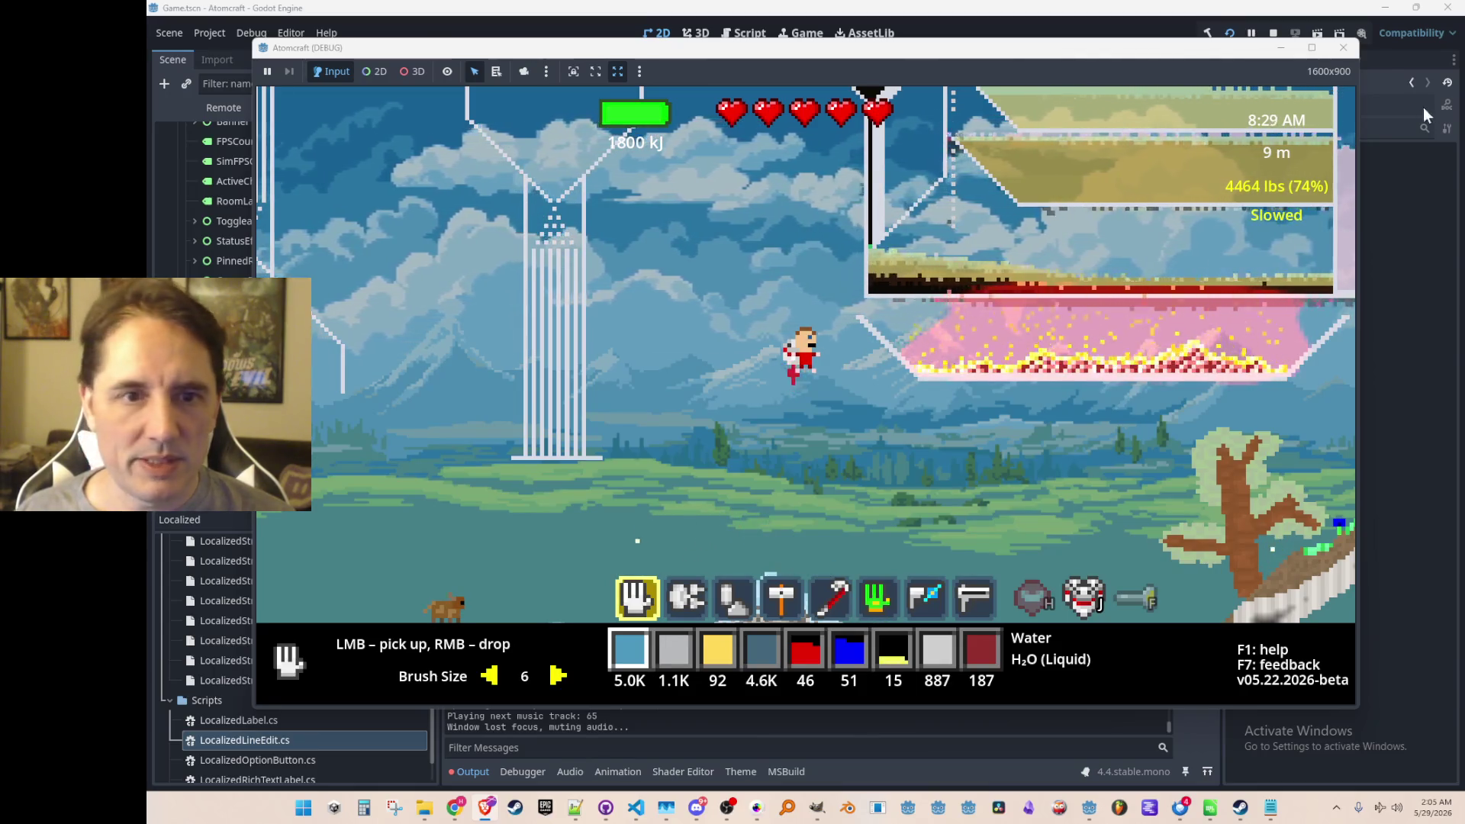
Stop the Atomcraft debug run and open the Lucid Blocks Steam store page via search for 'lucid blocks'.
{"action": "left_click", "coordinate": [1272, 33]}
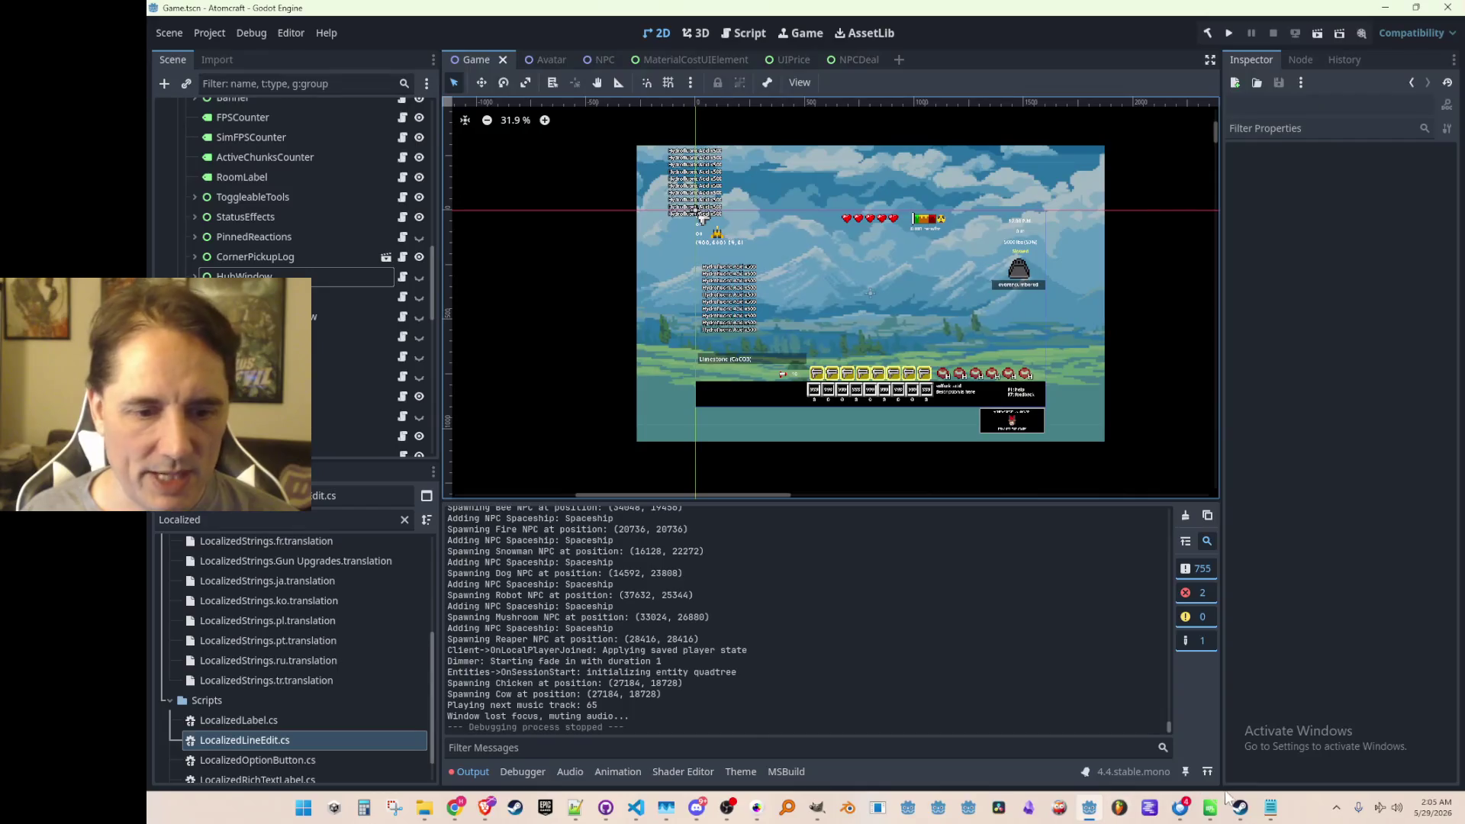
{"action": "left_click", "coordinate": [1240, 807]}
{"action": "left_click", "coordinate": [1001, 138]}
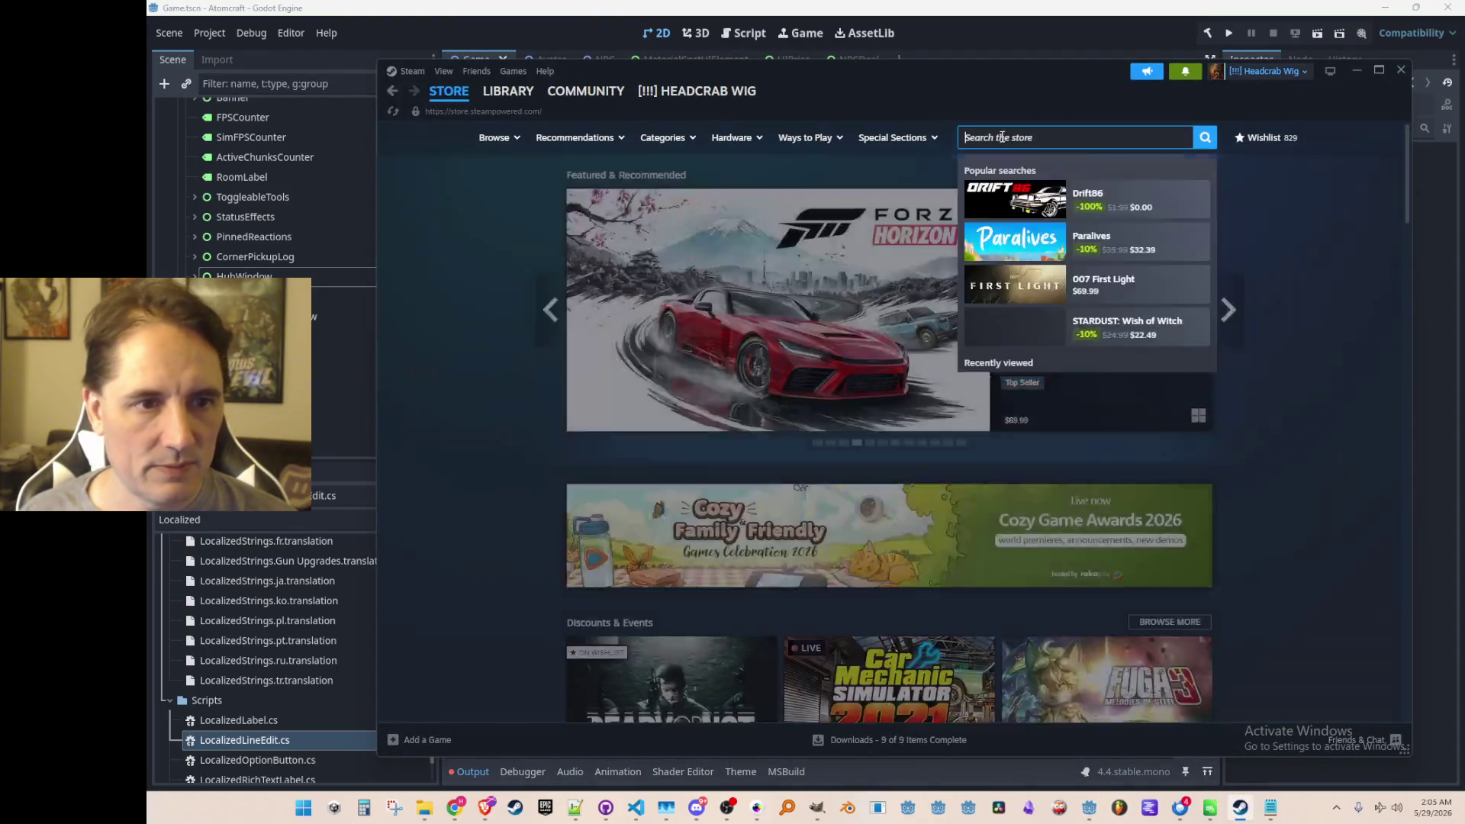
{"action": "type", "text": "lucid blocks"}
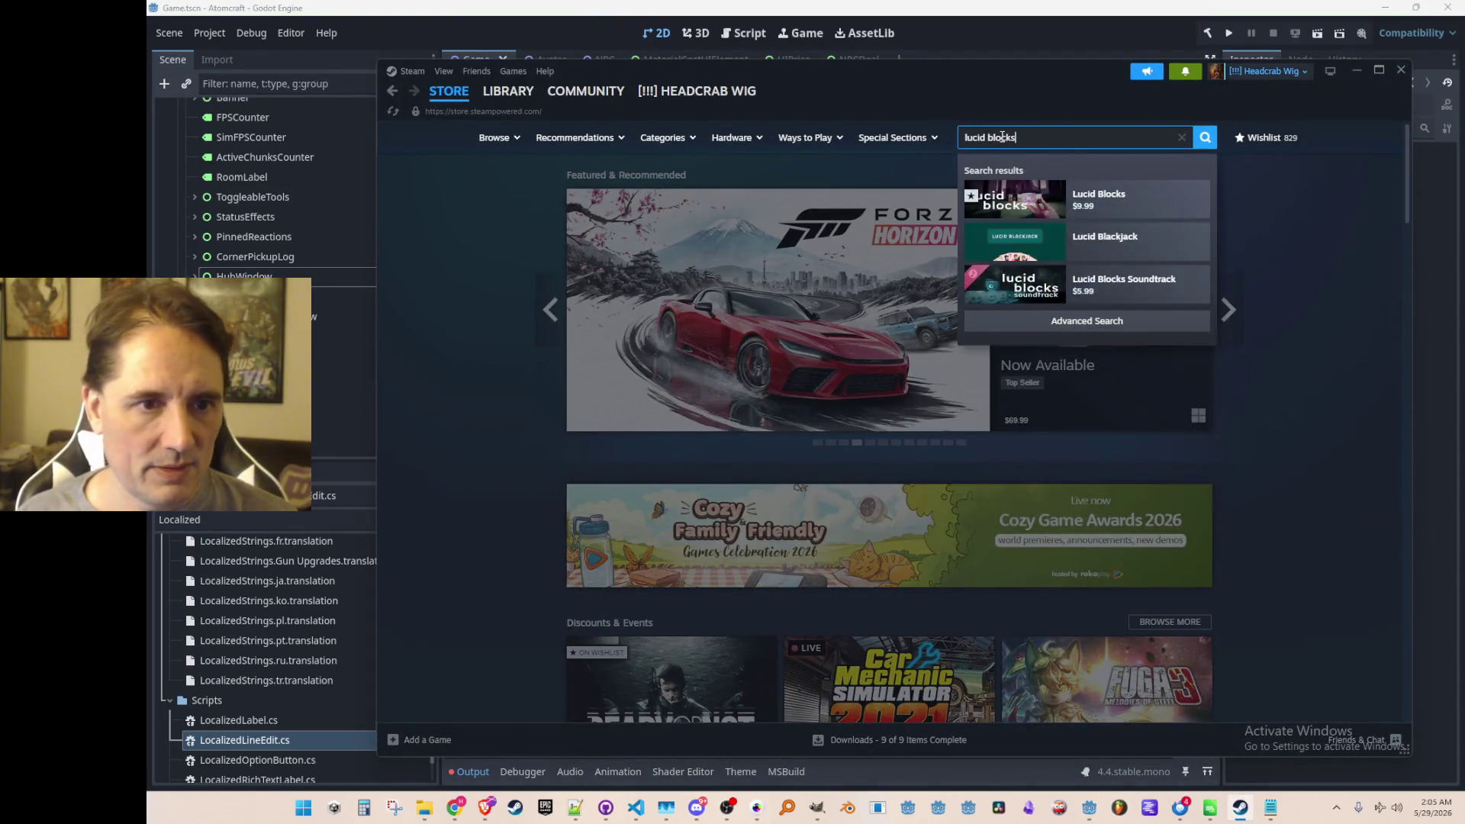
{"action": "left_click", "coordinate": [1080, 207]}
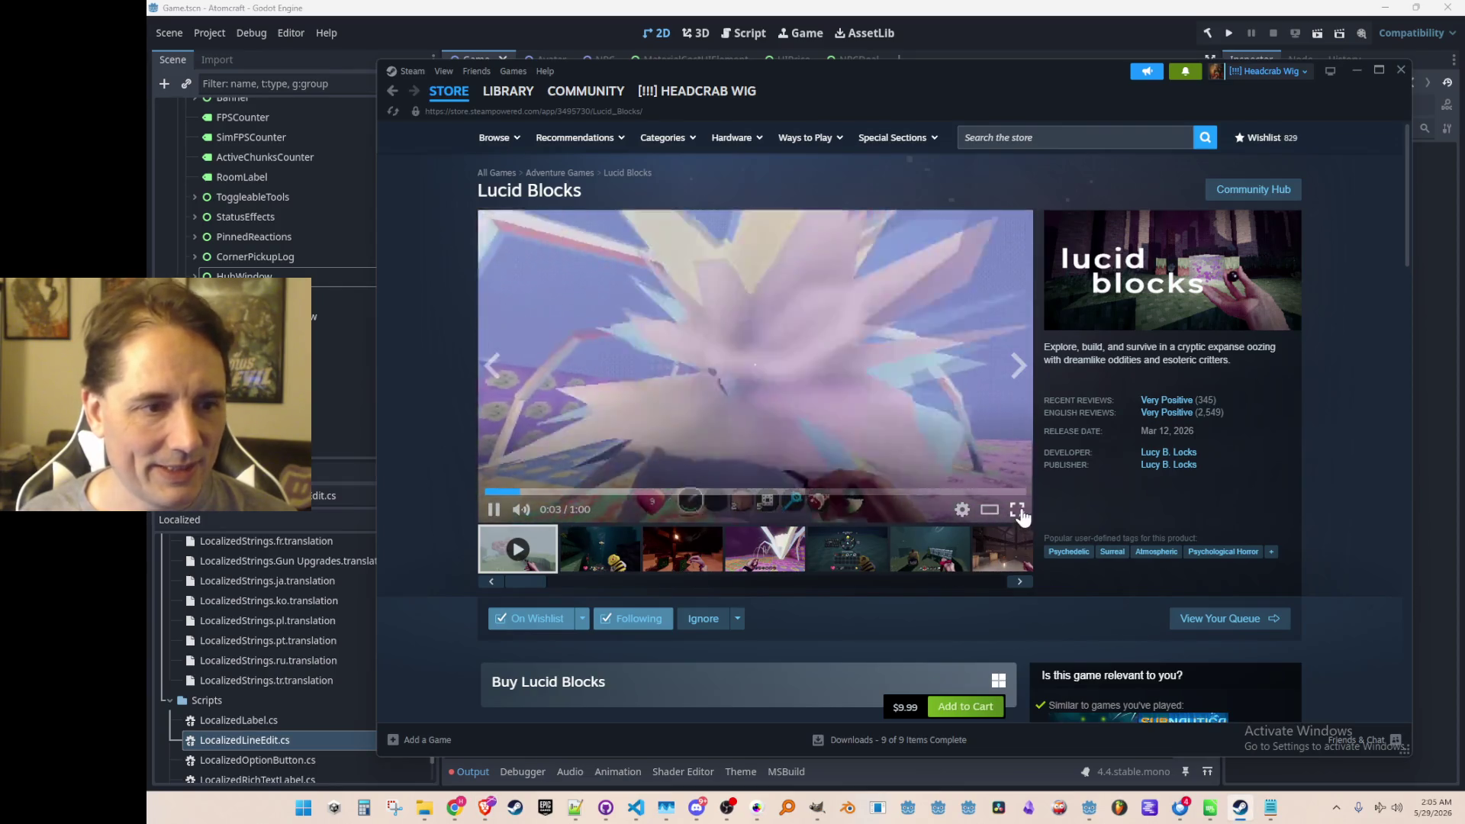
Watch the Lucid Blocks trailer full screen, then return to the windowed store page.
{"action": "left_click", "coordinate": [1017, 508]}
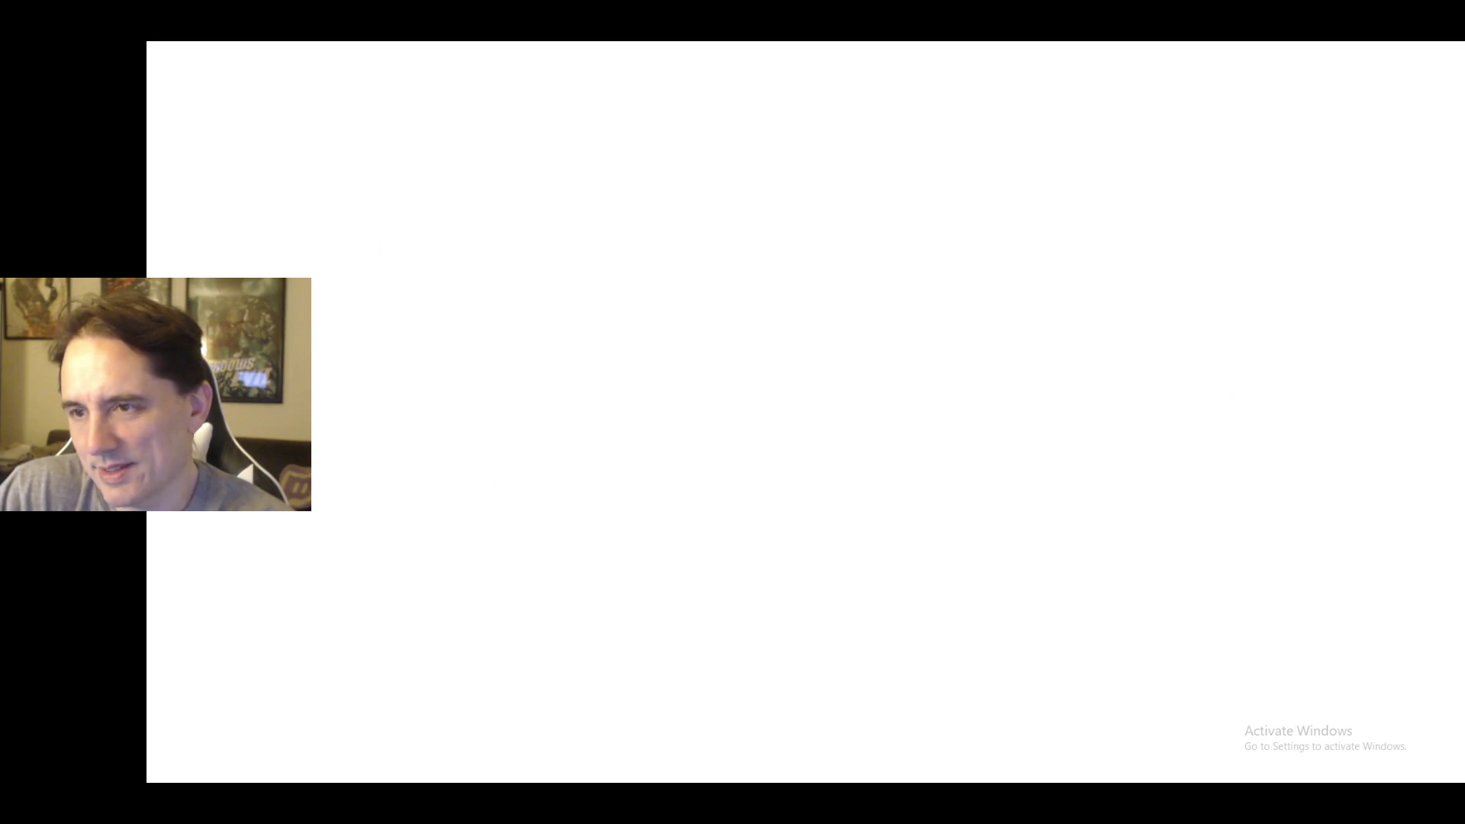
{"action": "key", "text": "Escape"}
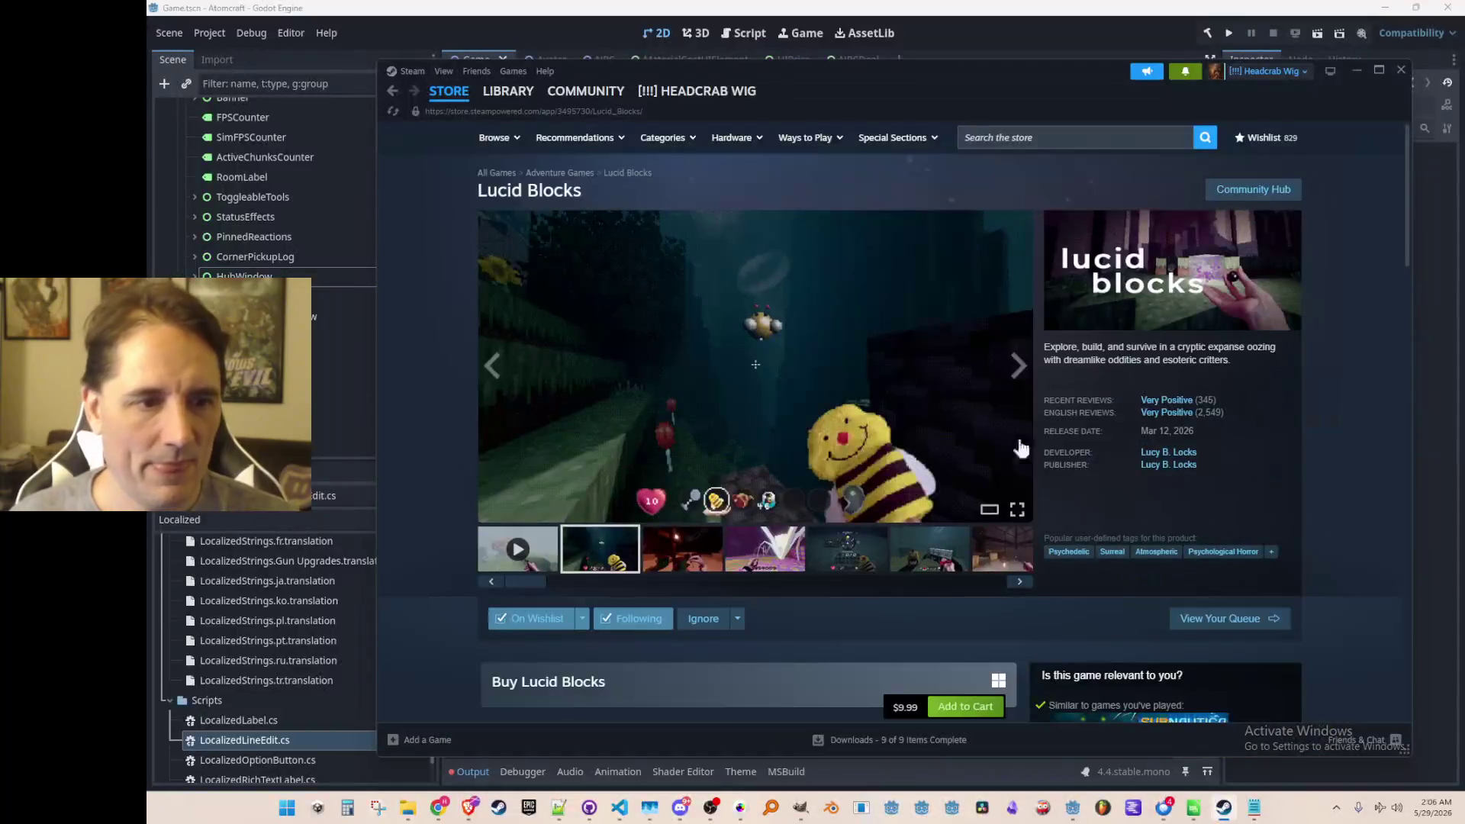
View the spider, red-cubes and warehouse screenshots, then jump to the Very Positive reviews.
{"action": "left_click", "coordinate": [762, 548]}
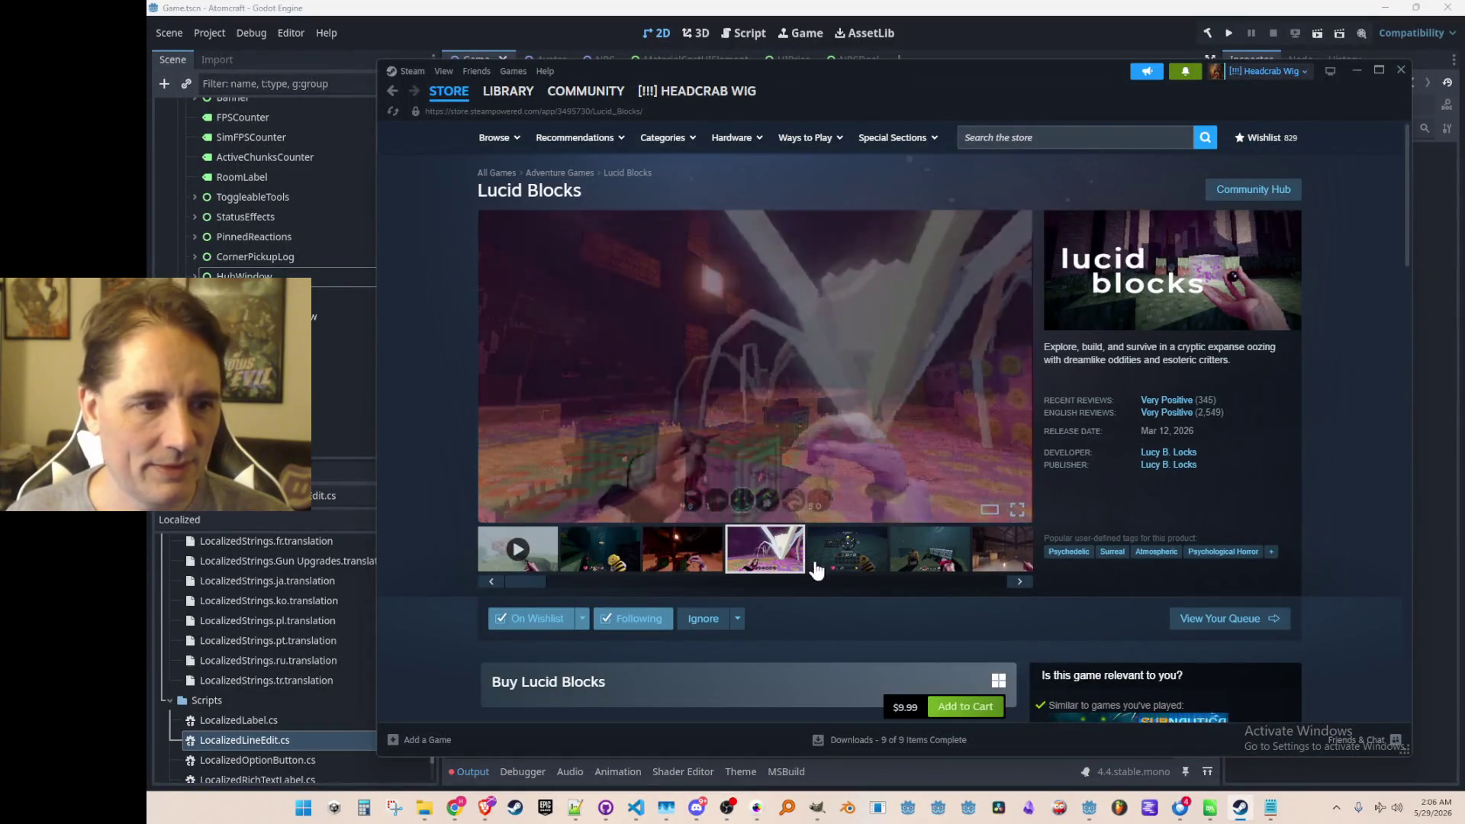
{"action": "left_click", "coordinate": [690, 568]}
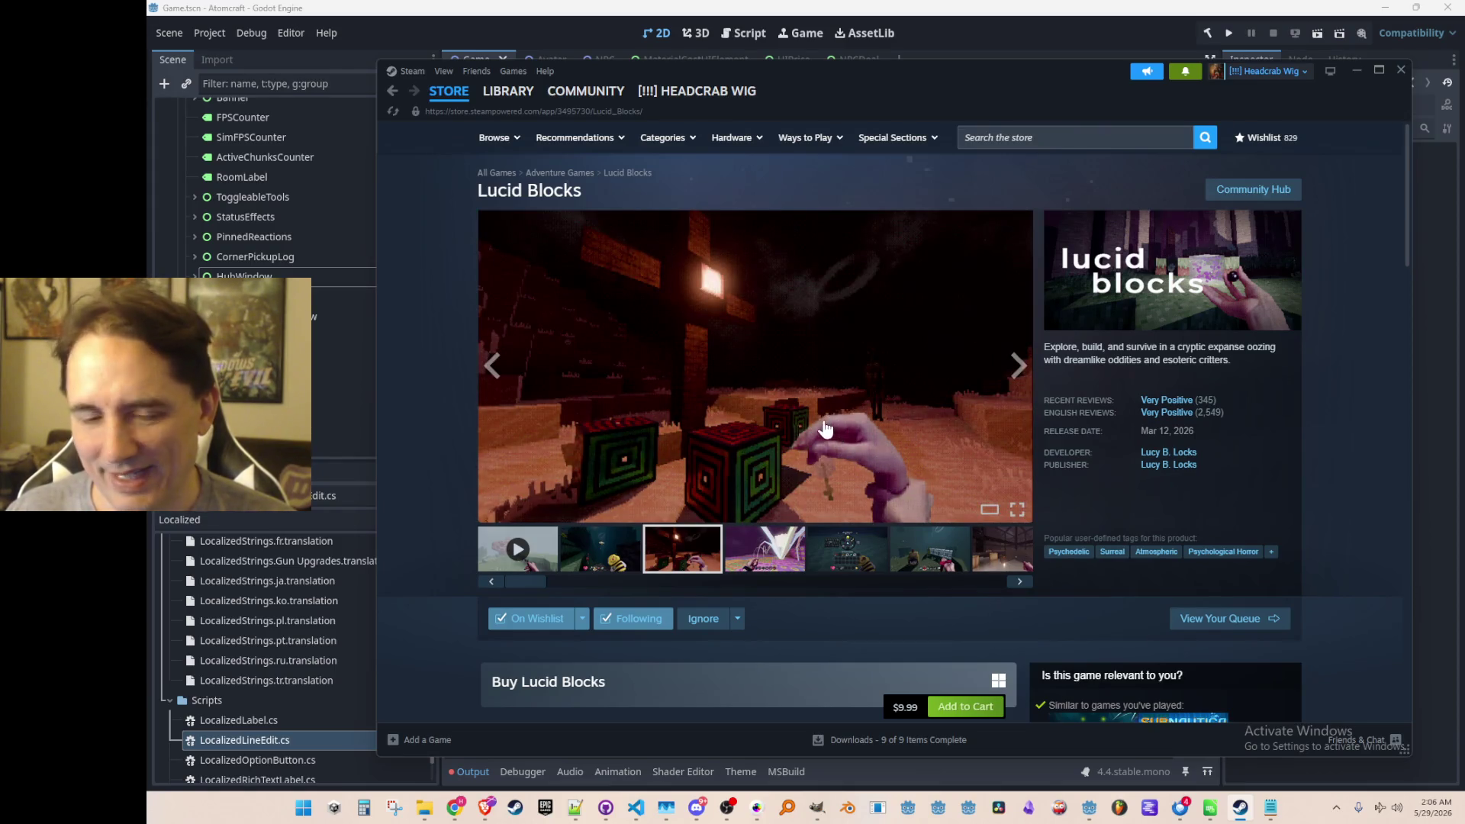
{"action": "left_click", "coordinate": [786, 551]}
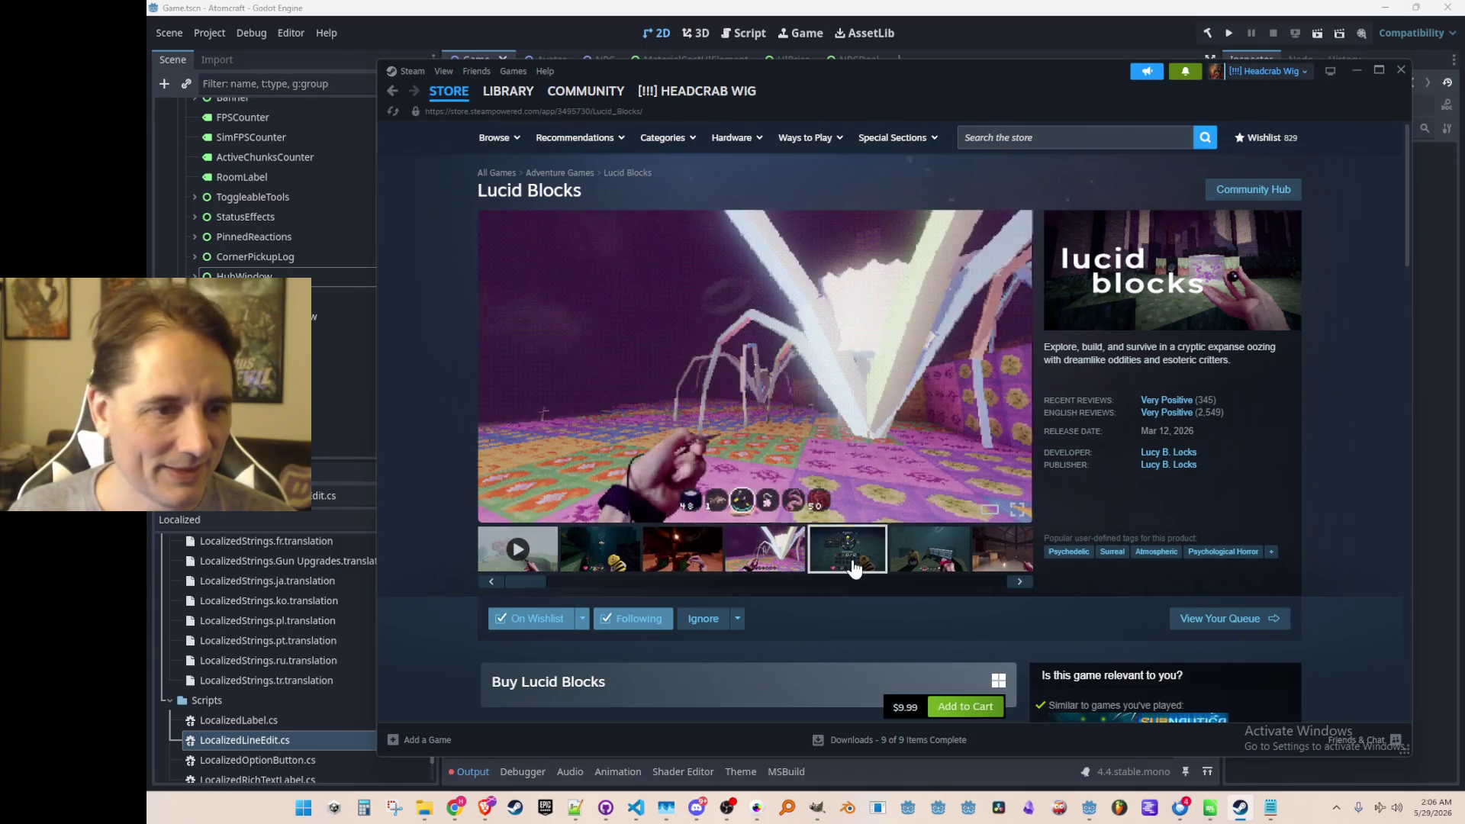
{"action": "left_click", "coordinate": [926, 557]}
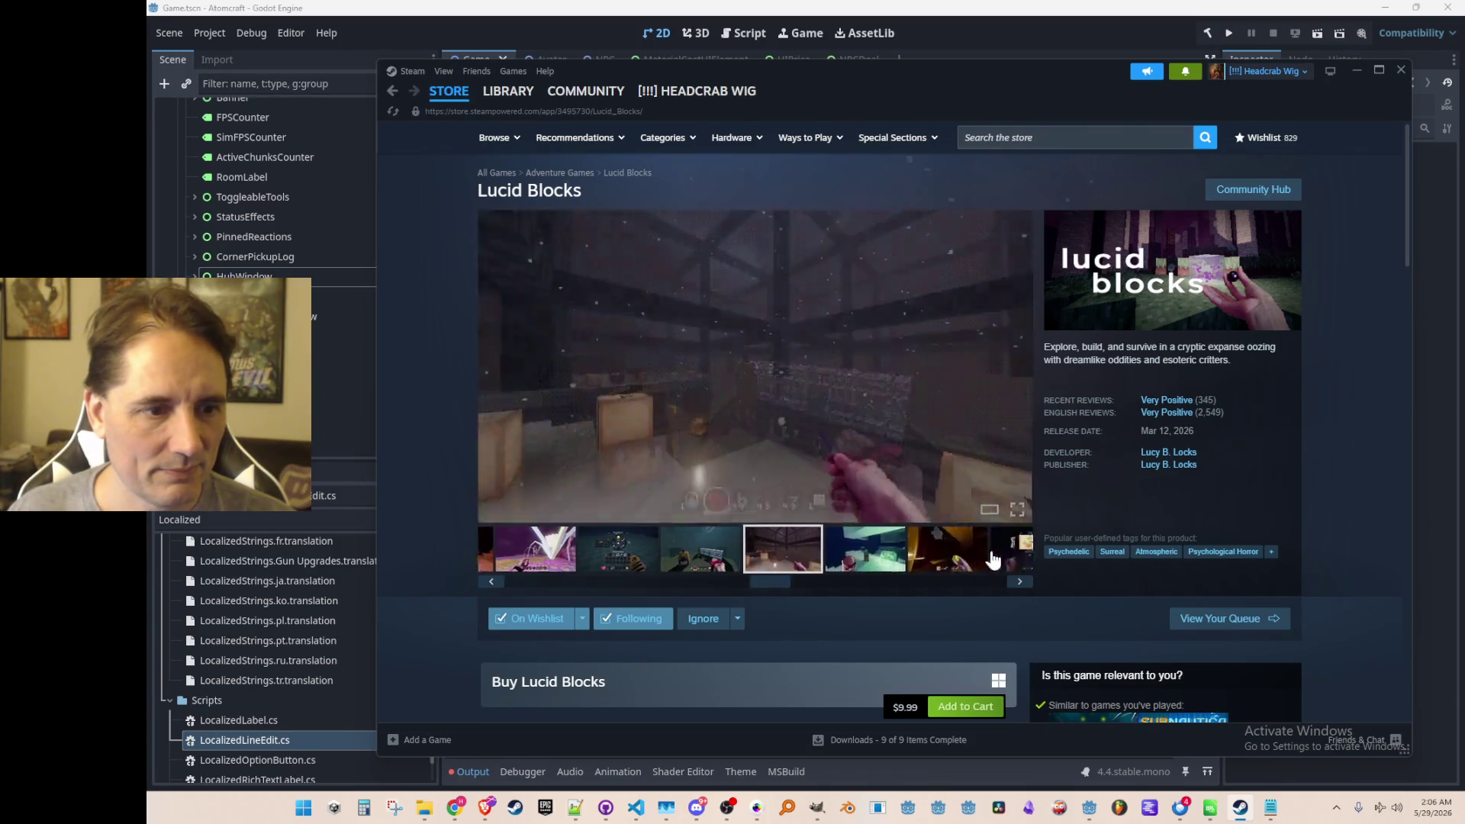
{"action": "left_click", "coordinate": [994, 560]}
{"action": "left_click", "coordinate": [687, 553]}
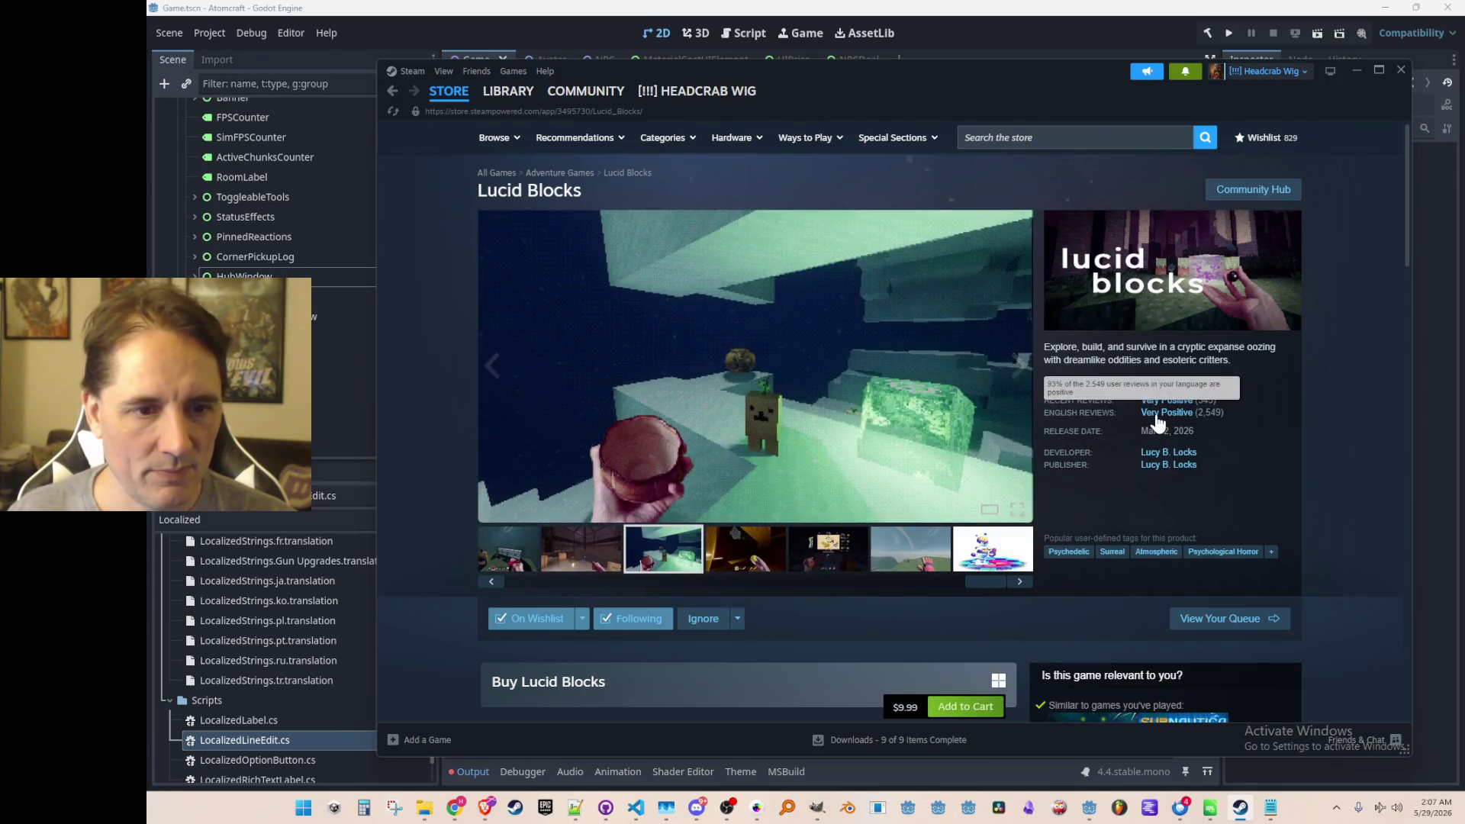
{"action": "left_click", "coordinate": [1159, 413]}
{"action": "scroll", "coordinate": [1106, 452], "scroll_direction": "down", "scroll_amount": 4}
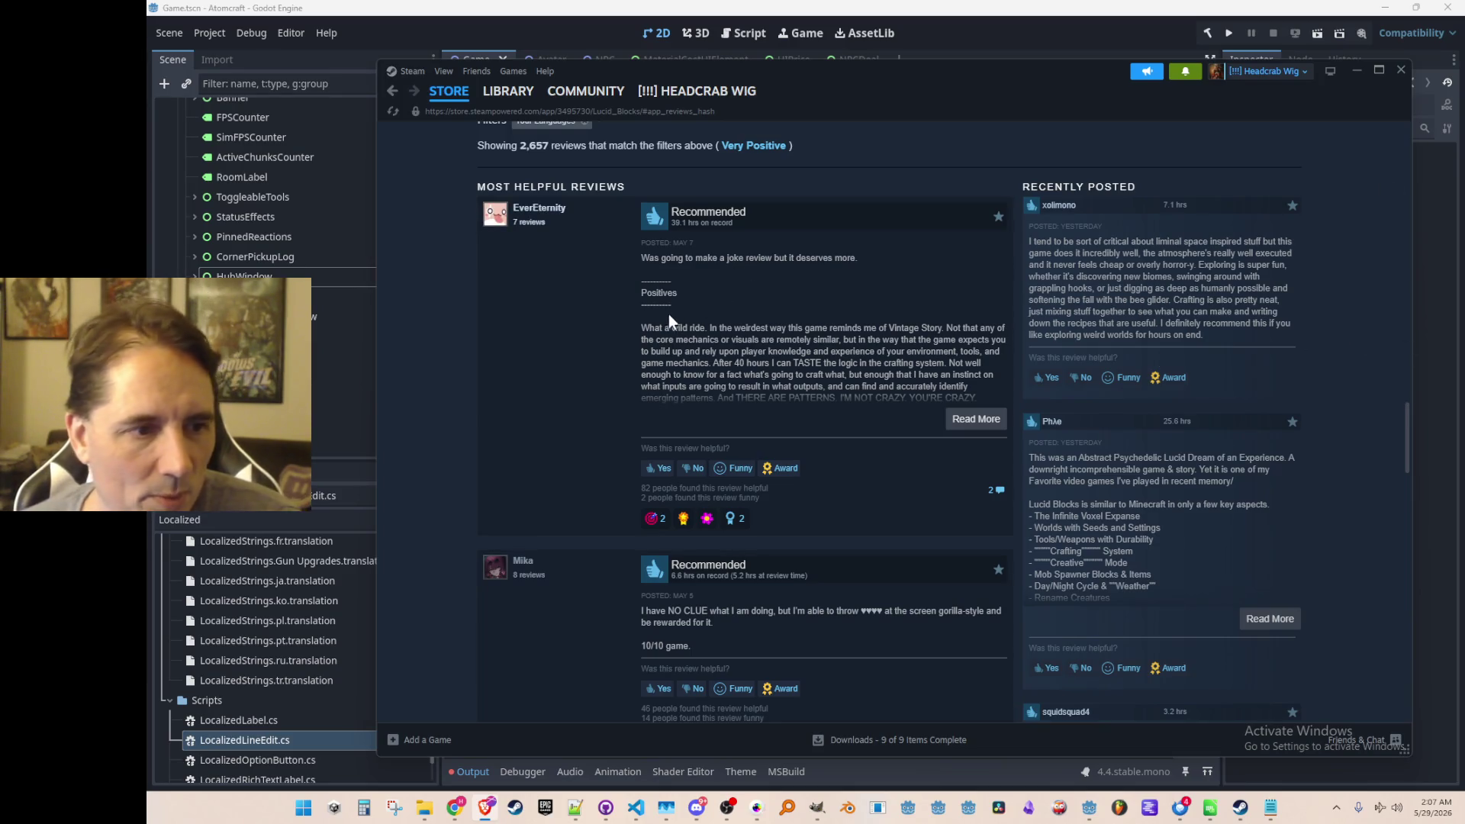
Highlight and clear passages of the top reviews, including the line about crafting logic.
{"action": "left_click_drag", "start_coordinate": [647, 333], "coordinate": [791, 327]}
{"action": "left_click", "coordinate": [831, 330]}
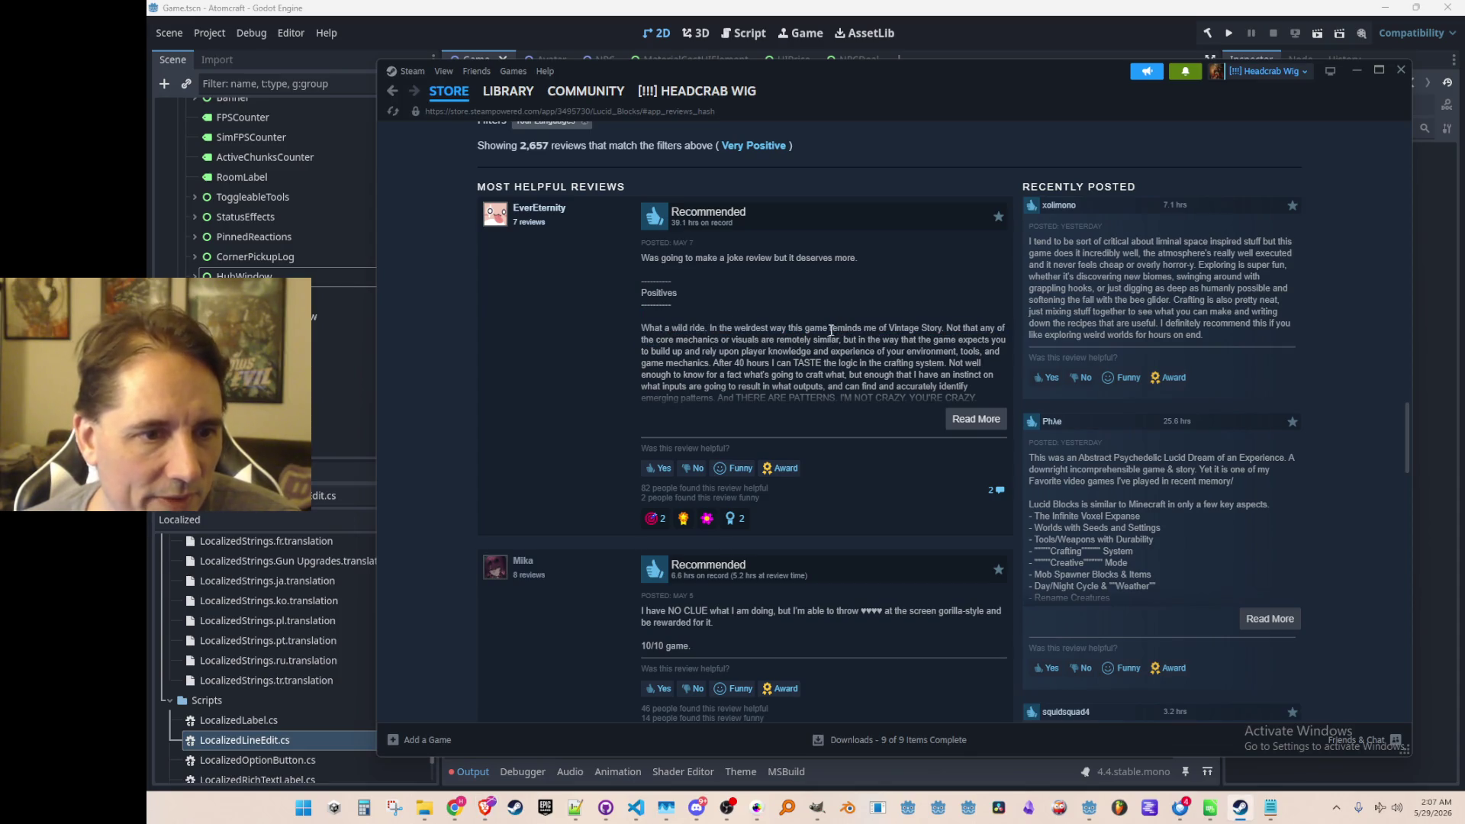
{"action": "mouse_move", "coordinate": [750, 320]}
{"action": "left_mouse_down"}
{"action": "mouse_move", "coordinate": [922, 324]}
{"action": "mouse_move", "coordinate": [883, 363]}
{"action": "mouse_move", "coordinate": [954, 353]}
{"action": "mouse_move", "coordinate": [734, 363]}
{"action": "mouse_move", "coordinate": [922, 340]}
{"action": "mouse_move", "coordinate": [737, 364]}
{"action": "mouse_move", "coordinate": [929, 363]}
{"action": "left_mouse_up"}
{"action": "left_click", "coordinate": [750, 368]}
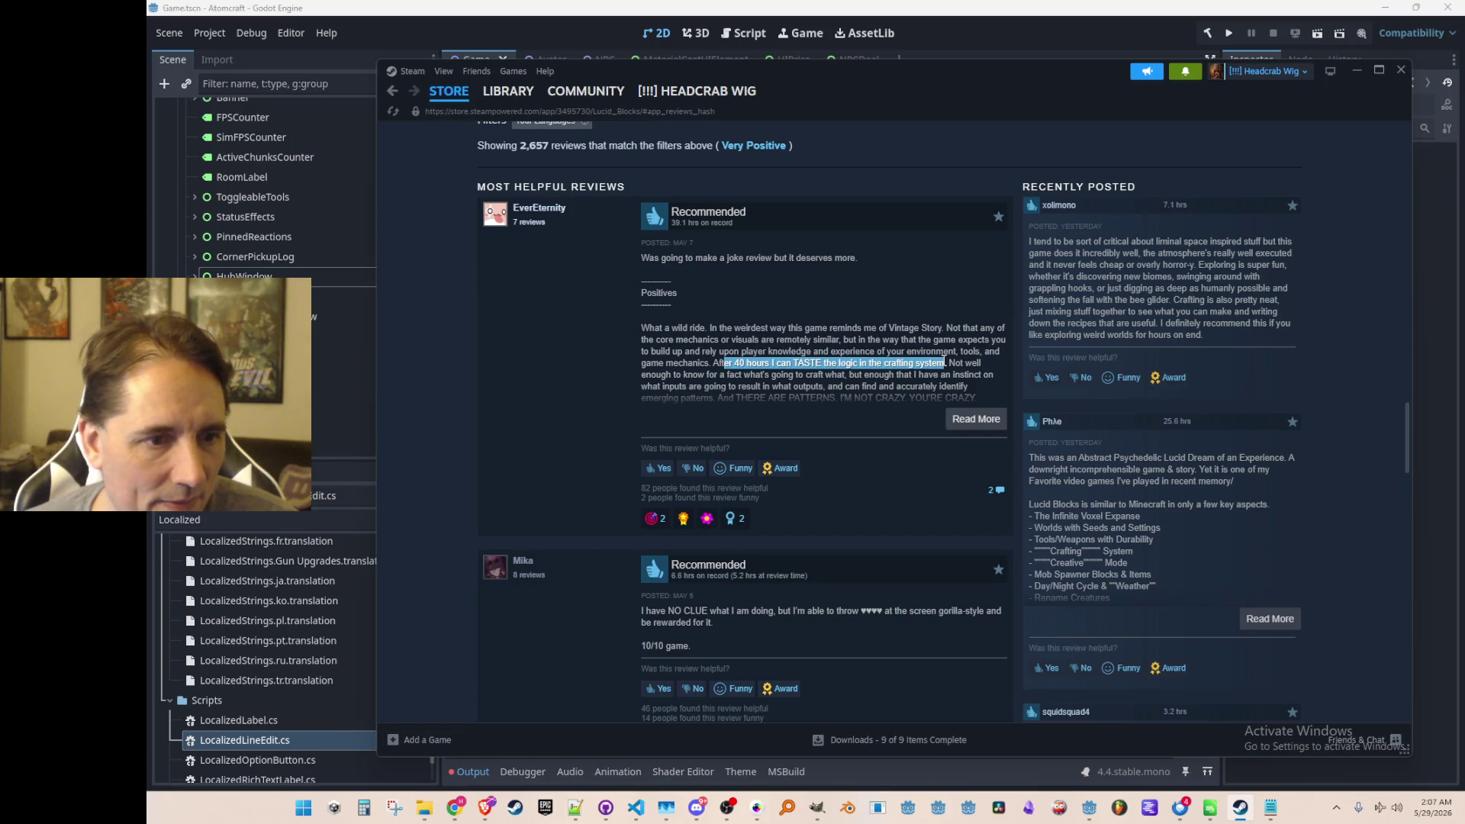
{"action": "mouse_move", "coordinate": [915, 364]}
{"action": "left_mouse_down"}
{"action": "mouse_move", "coordinate": [885, 397]}
{"action": "mouse_move", "coordinate": [915, 358]}
{"action": "mouse_move", "coordinate": [907, 387]}
{"action": "left_mouse_up"}
{"action": "left_click", "coordinate": [925, 342]}
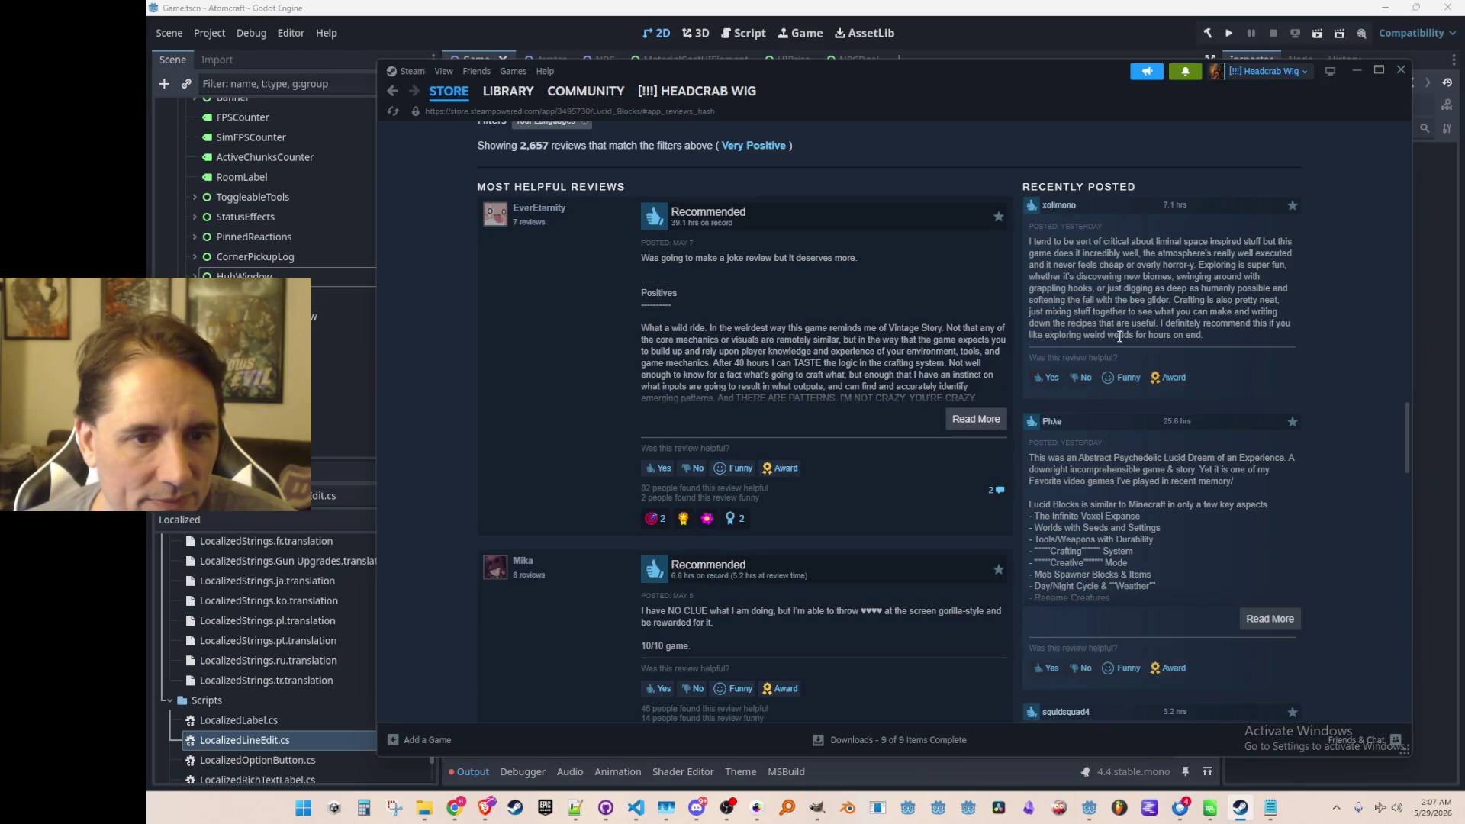
{"action": "mouse_move", "coordinate": [1196, 263]}
{"action": "left_mouse_down"}
{"action": "mouse_move", "coordinate": [1179, 302]}
{"action": "mouse_move", "coordinate": [1190, 336]}
{"action": "left_mouse_up"}
{"action": "left_click", "coordinate": [1184, 317]}
Scroll through the Most Helpful and Recently Posted reviews to the page footer.
{"action": "scroll", "coordinate": [1184, 318], "scroll_direction": "down", "scroll_amount": 1}
{"action": "scroll", "coordinate": [1184, 317], "scroll_direction": "down", "scroll_amount": 4}
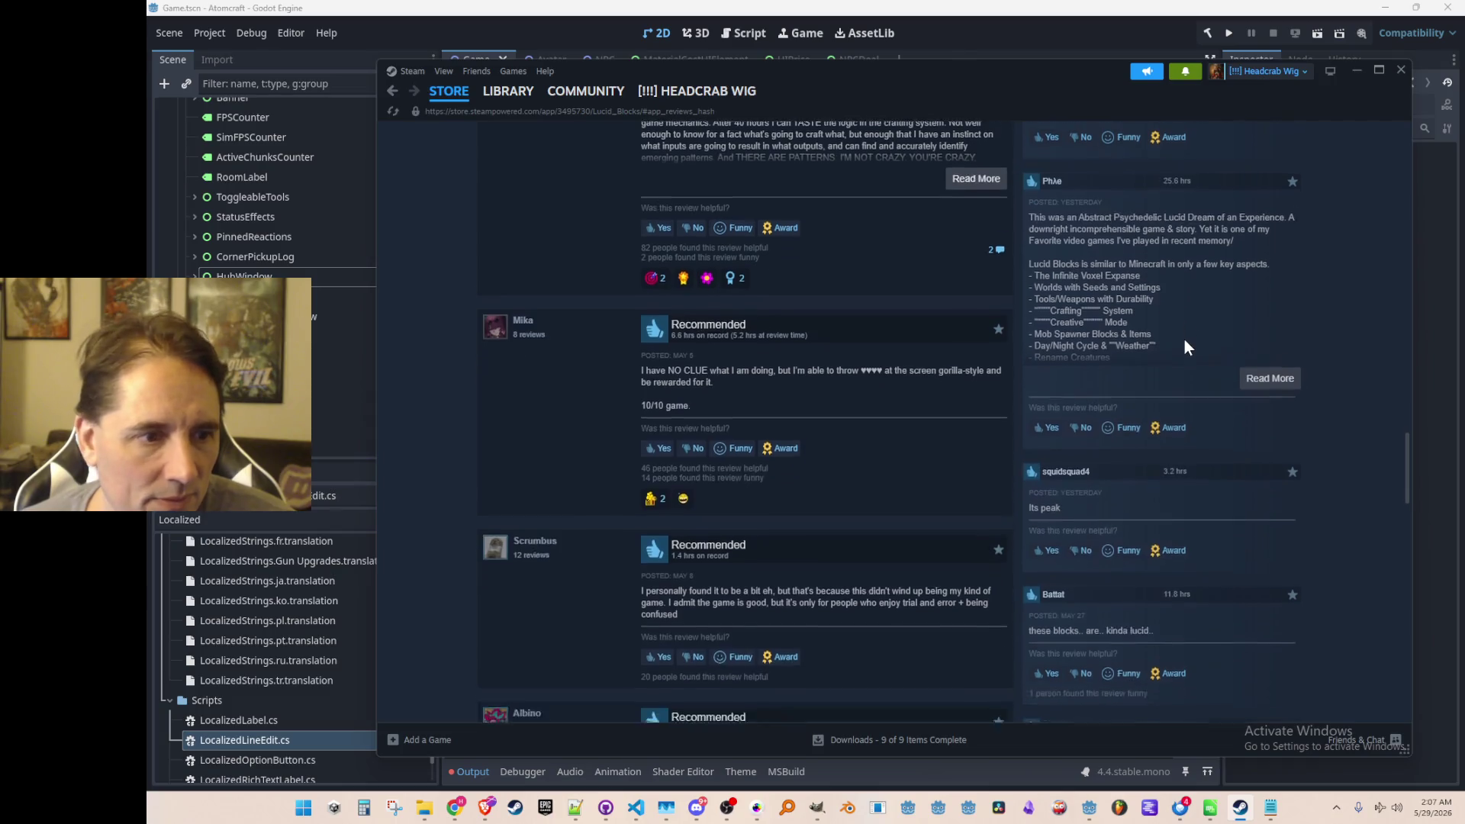
{"action": "scroll", "coordinate": [1184, 338], "scroll_direction": "down", "scroll_amount": 2}
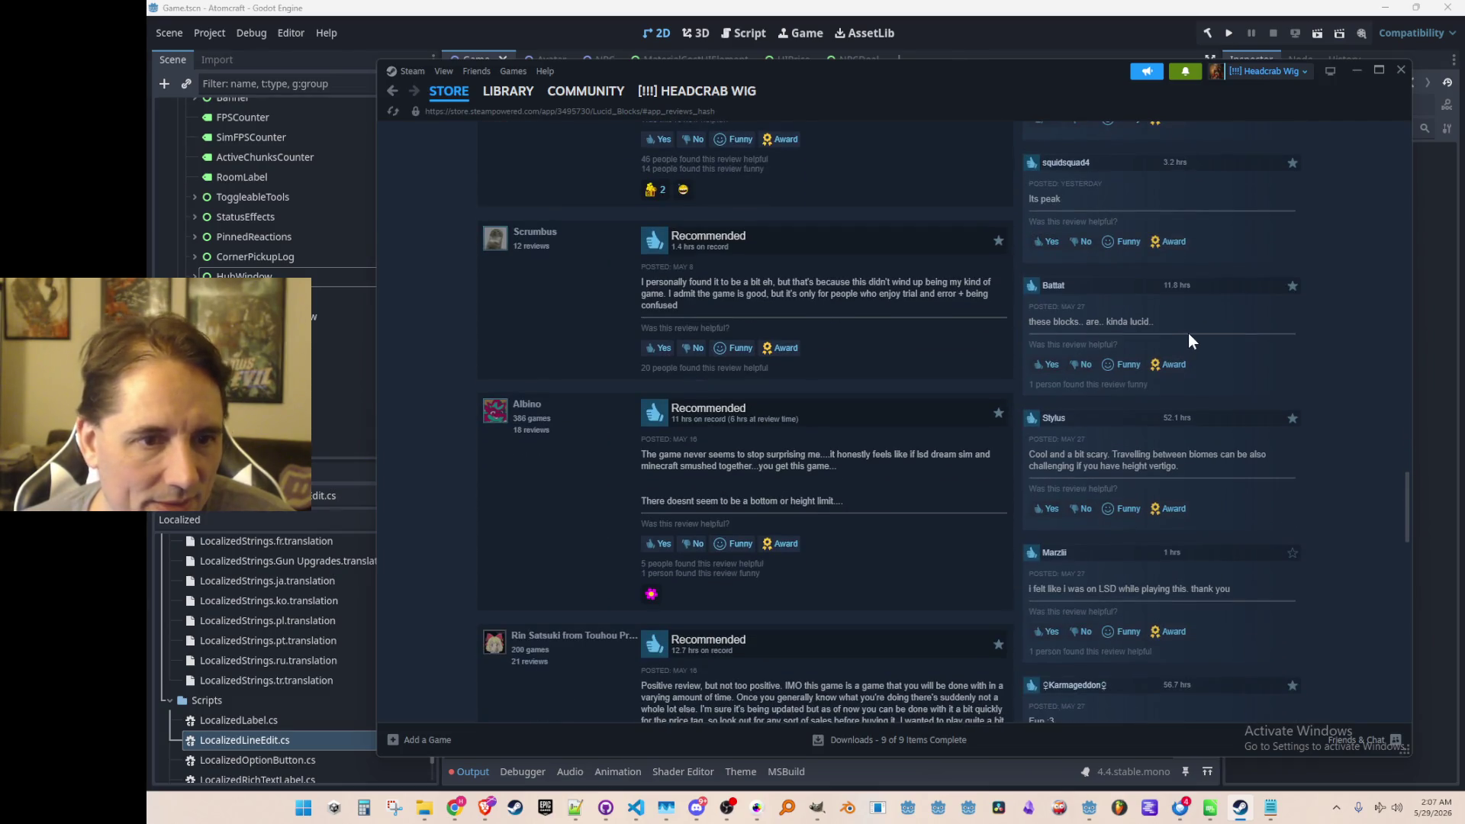
{"action": "scroll", "coordinate": [1188, 332], "scroll_direction": "down", "scroll_amount": 2}
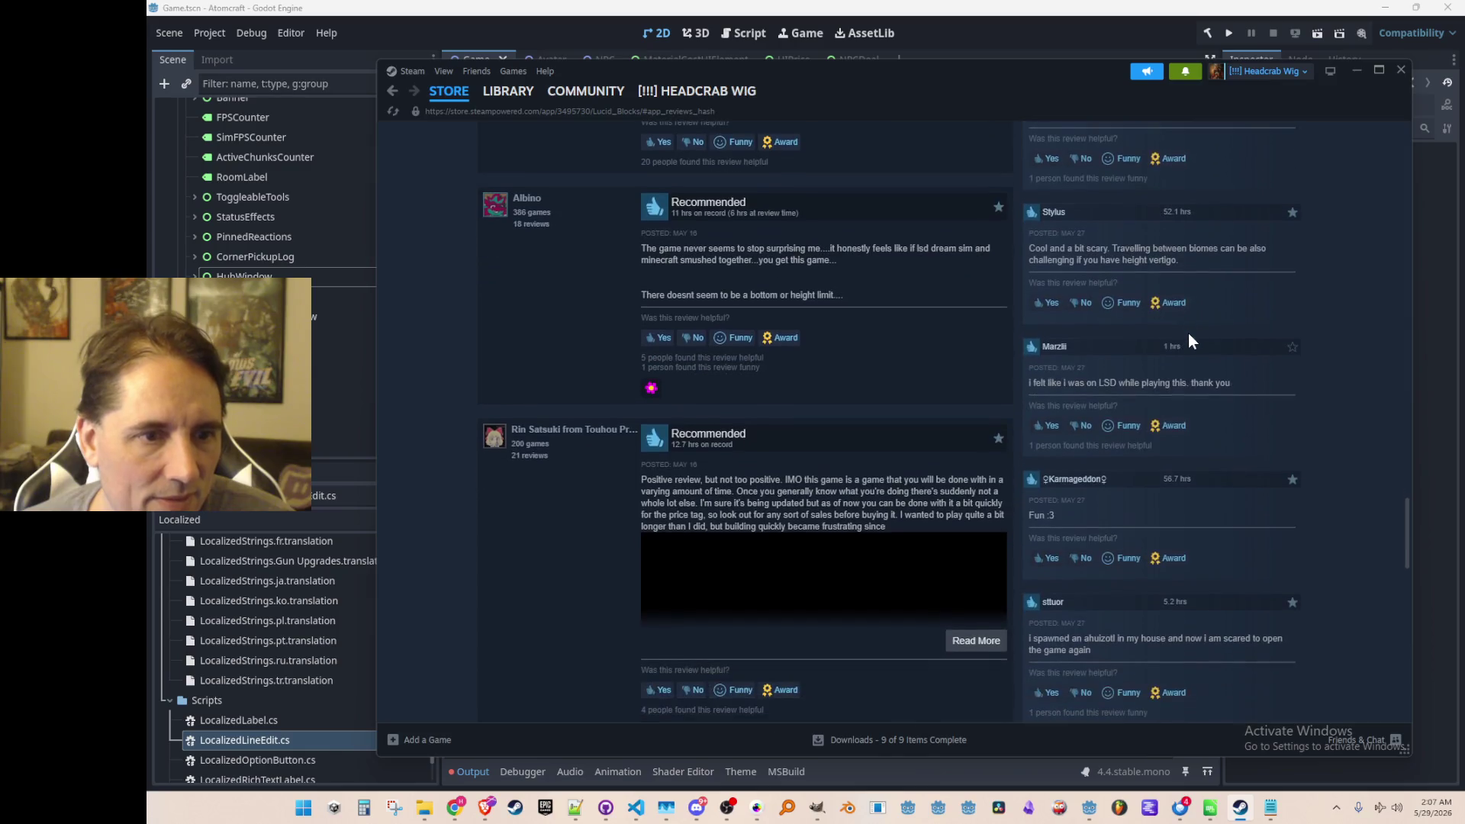
{"action": "scroll", "coordinate": [1197, 366], "scroll_direction": "down", "scroll_amount": 2}
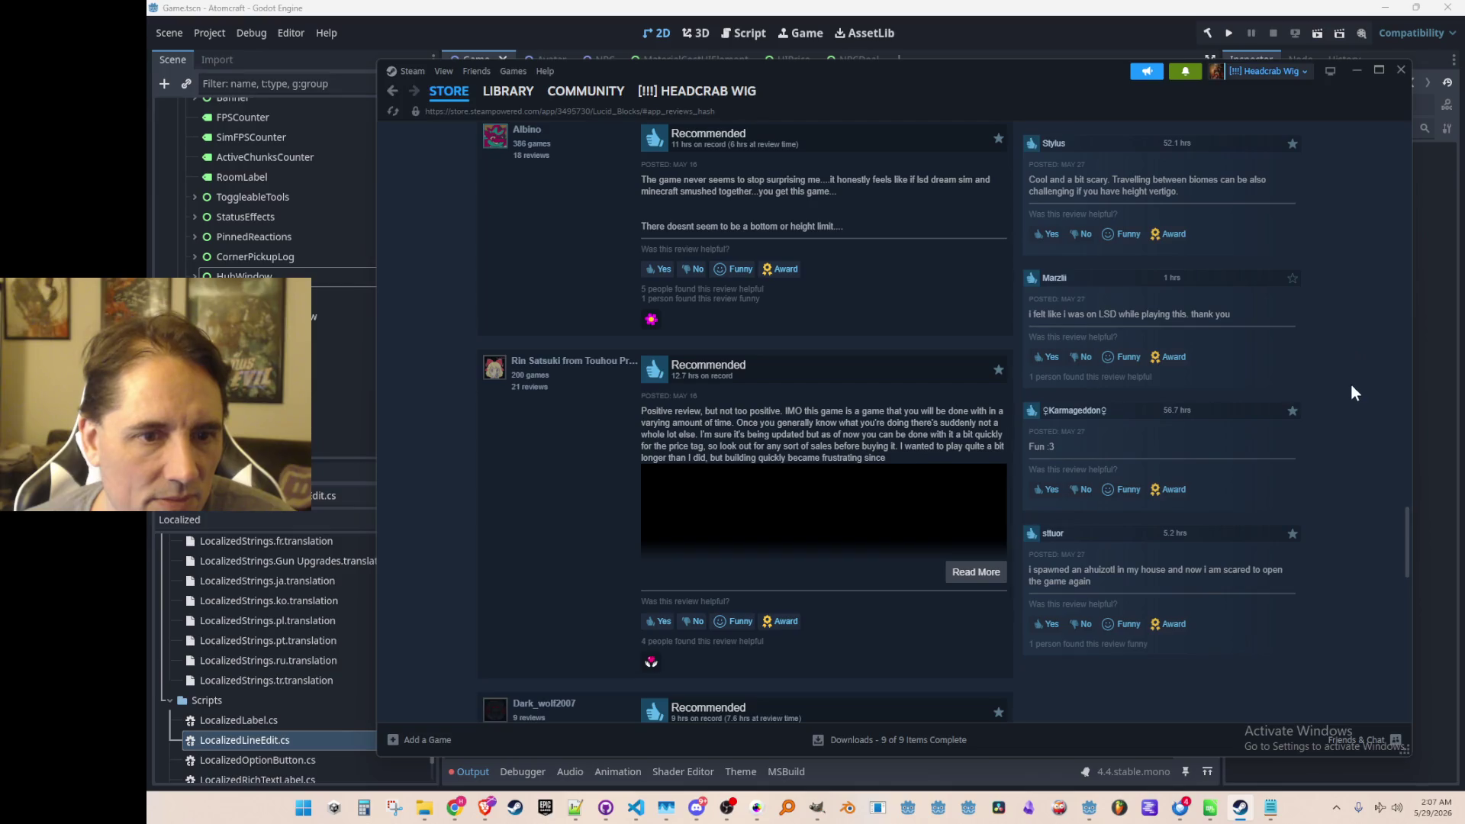
{"action": "scroll", "coordinate": [1341, 351], "scroll_direction": "down", "scroll_amount": 2}
{"action": "scroll", "coordinate": [1334, 328], "scroll_direction": "down", "scroll_amount": 2}
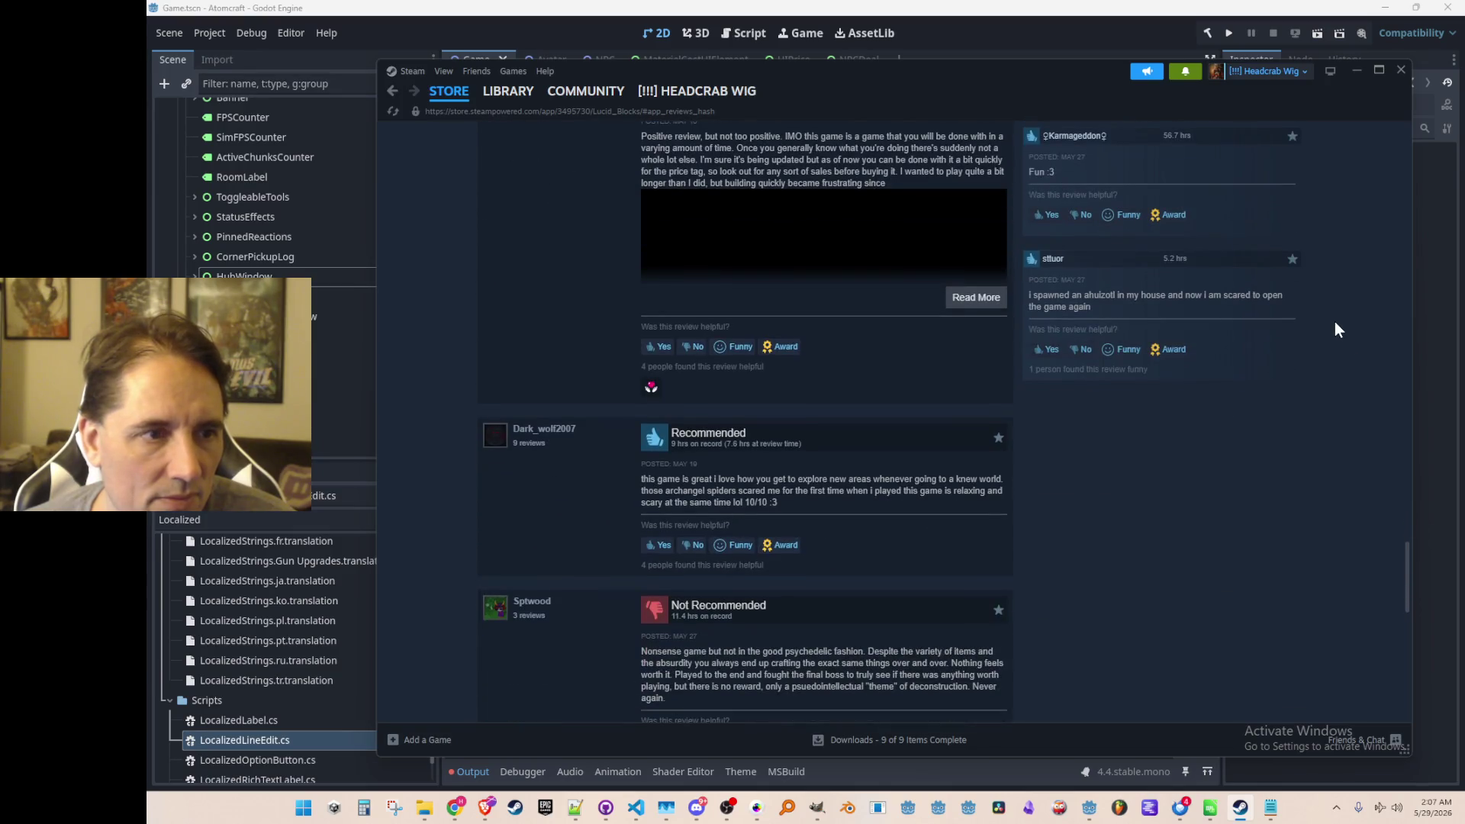
{"action": "scroll", "coordinate": [1334, 323], "scroll_direction": "up", "scroll_amount": 1}
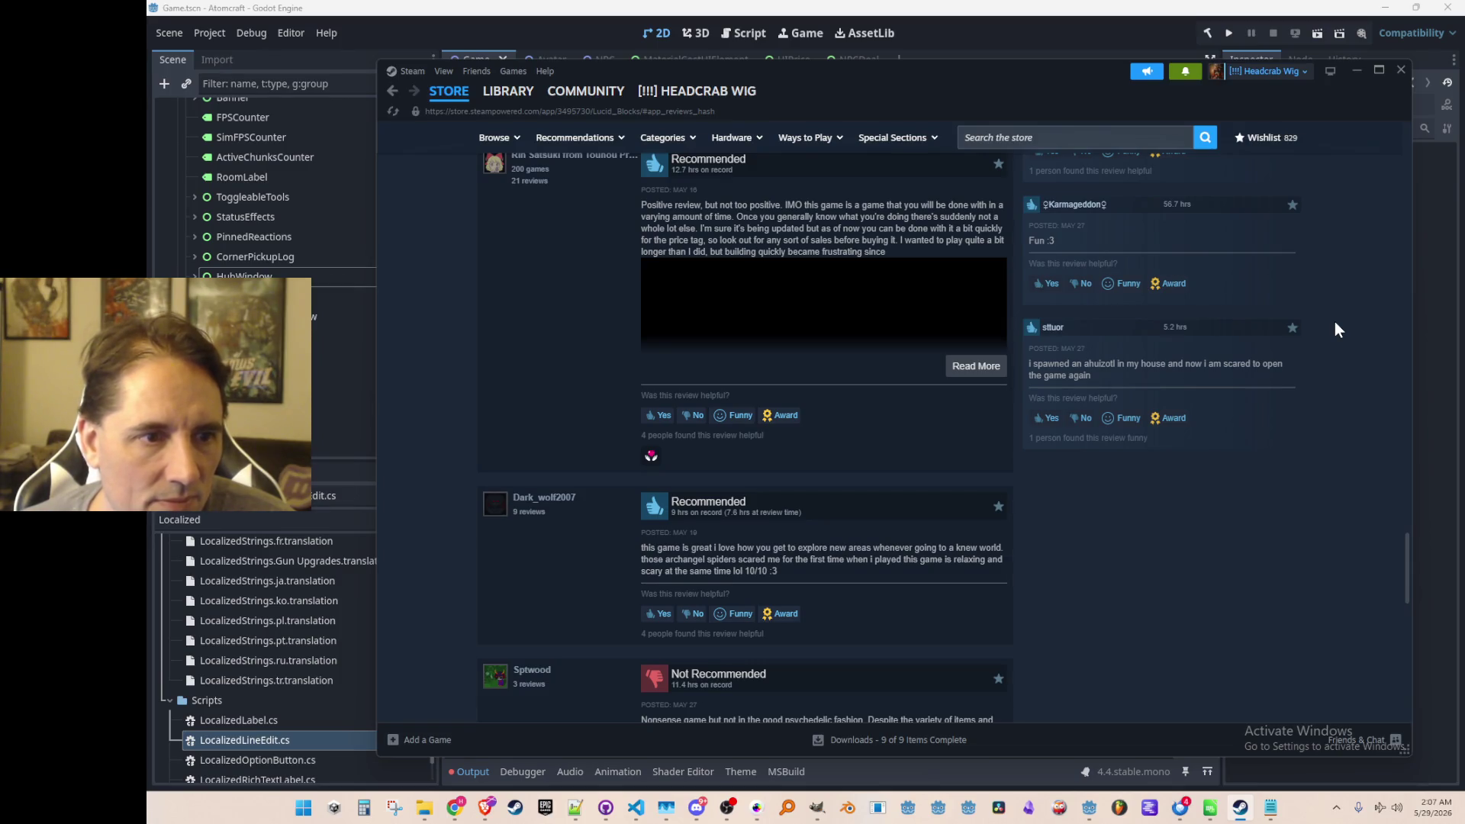
{"action": "scroll", "coordinate": [1335, 322], "scroll_direction": "down", "scroll_amount": 1}
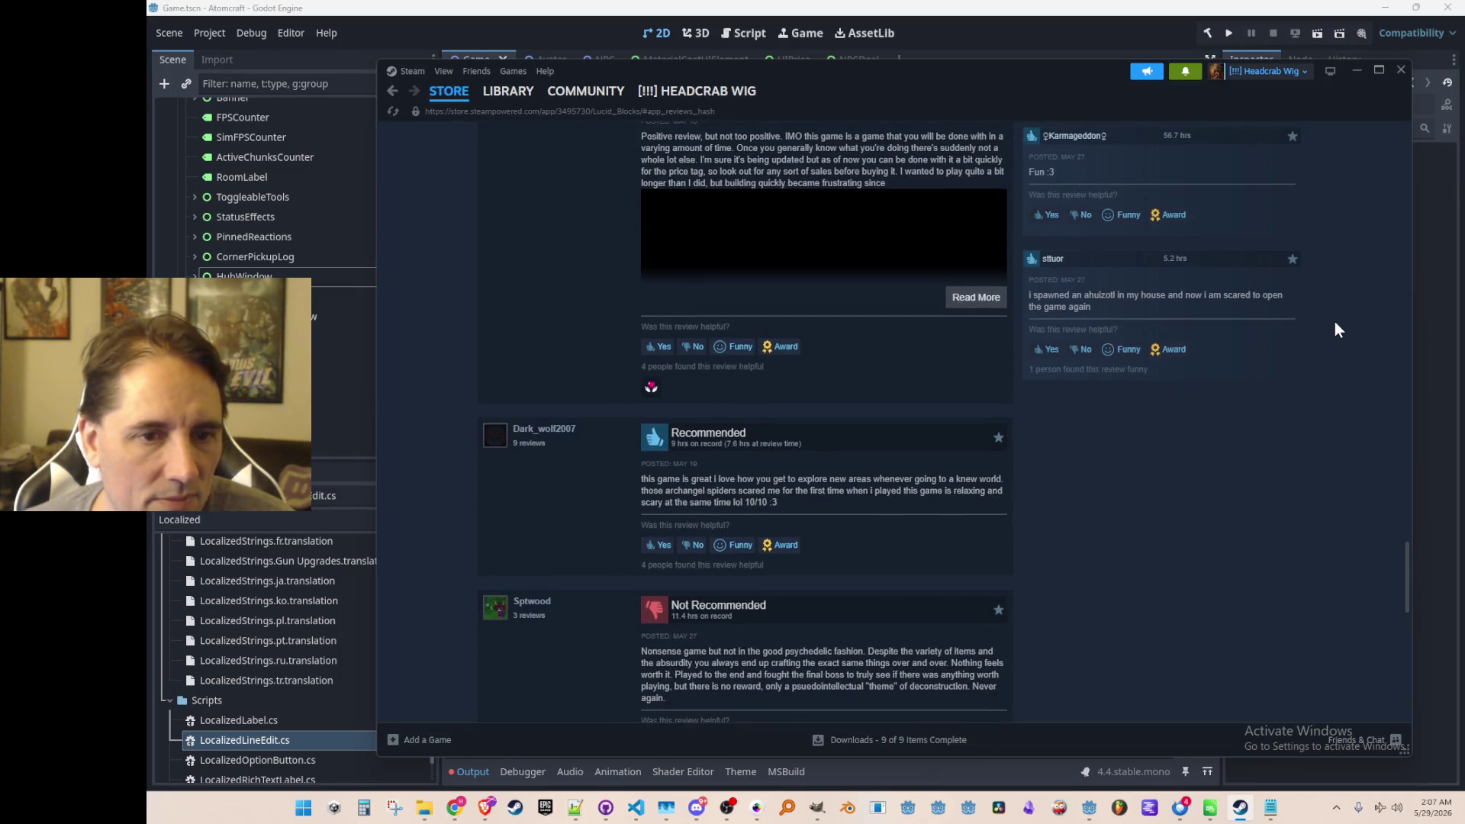
{"action": "scroll", "coordinate": [1335, 322], "scroll_direction": "down", "scroll_amount": 1}
{"action": "scroll", "coordinate": [1318, 328], "scroll_direction": "down", "scroll_amount": 3}
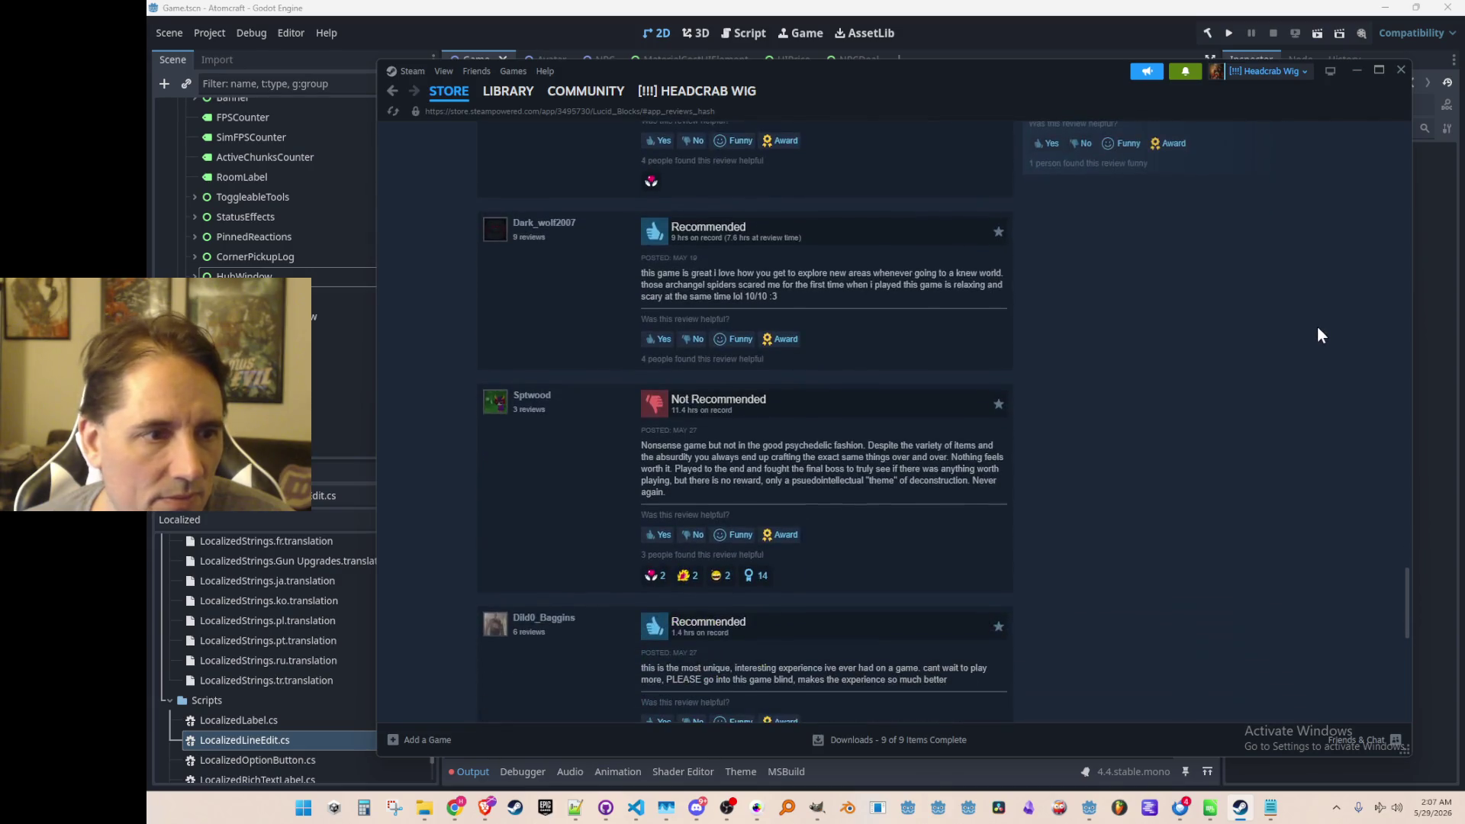
{"action": "scroll", "coordinate": [1317, 328], "scroll_direction": "down", "scroll_amount": 1}
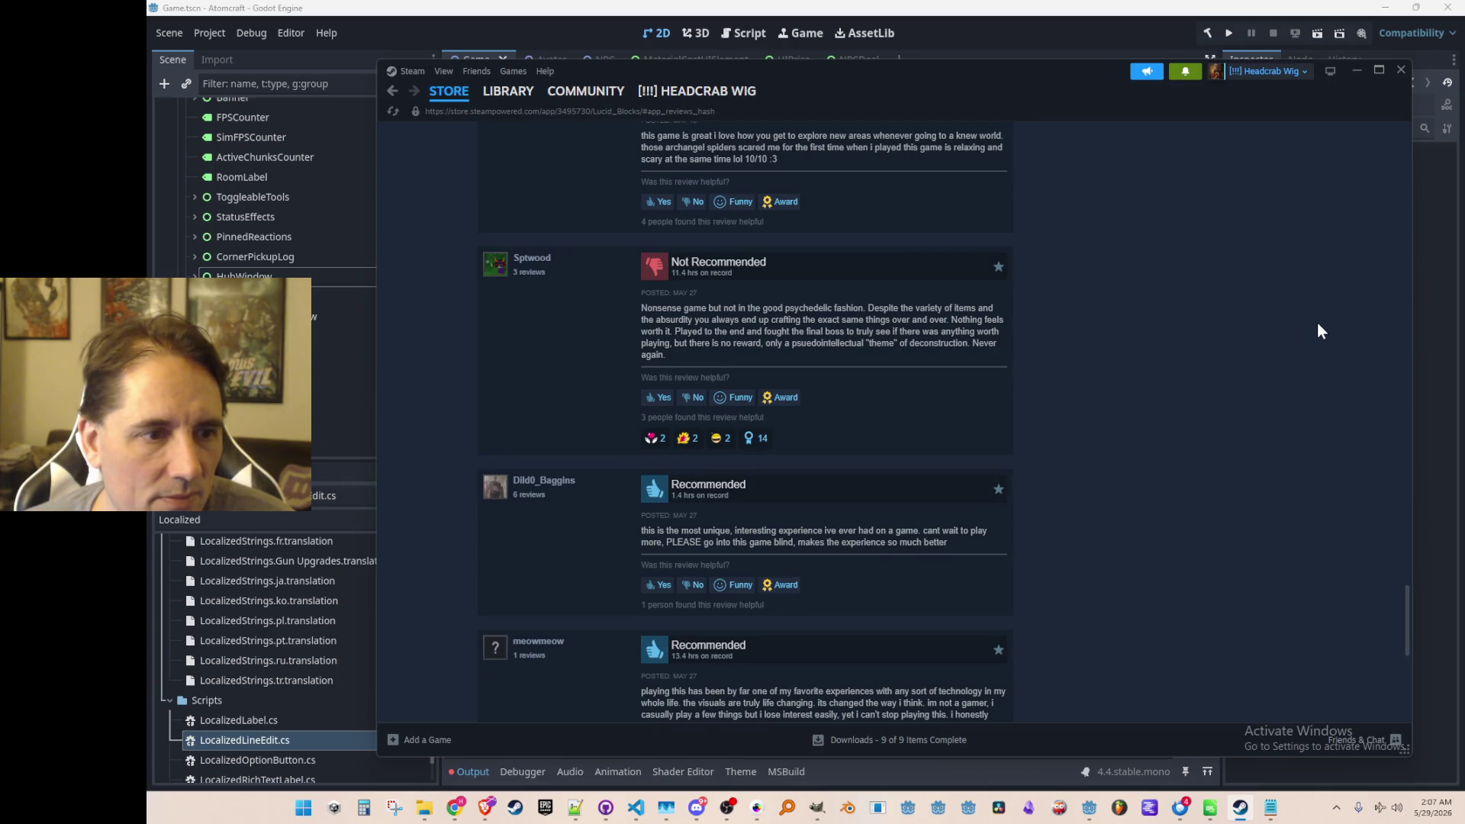
{"action": "scroll", "coordinate": [1320, 329], "scroll_direction": "down", "scroll_amount": 1}
{"action": "scroll", "coordinate": [1317, 324], "scroll_direction": "down", "scroll_amount": 1}
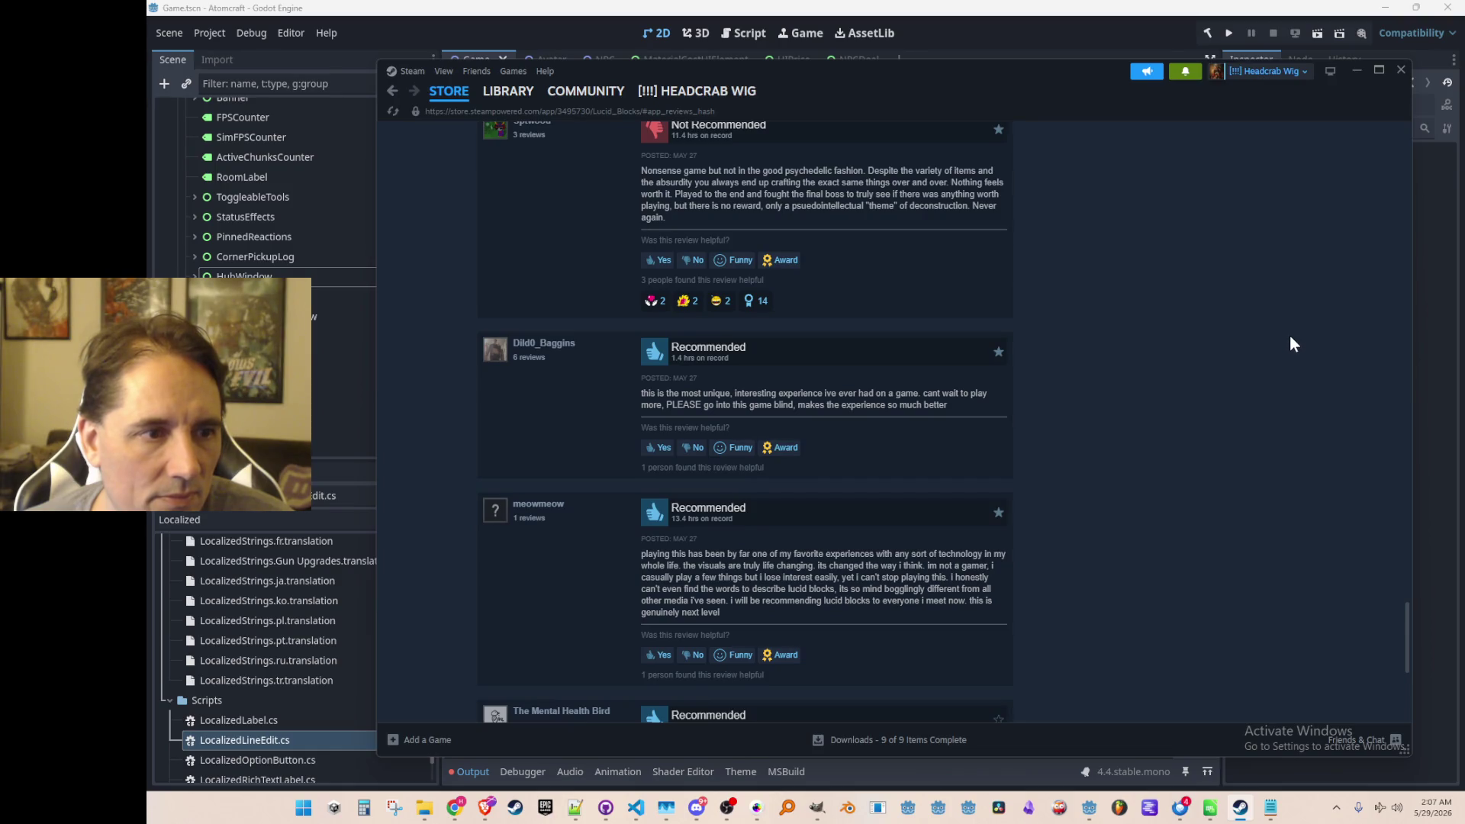
{"action": "scroll", "coordinate": [1291, 342], "scroll_direction": "down", "scroll_amount": 5}
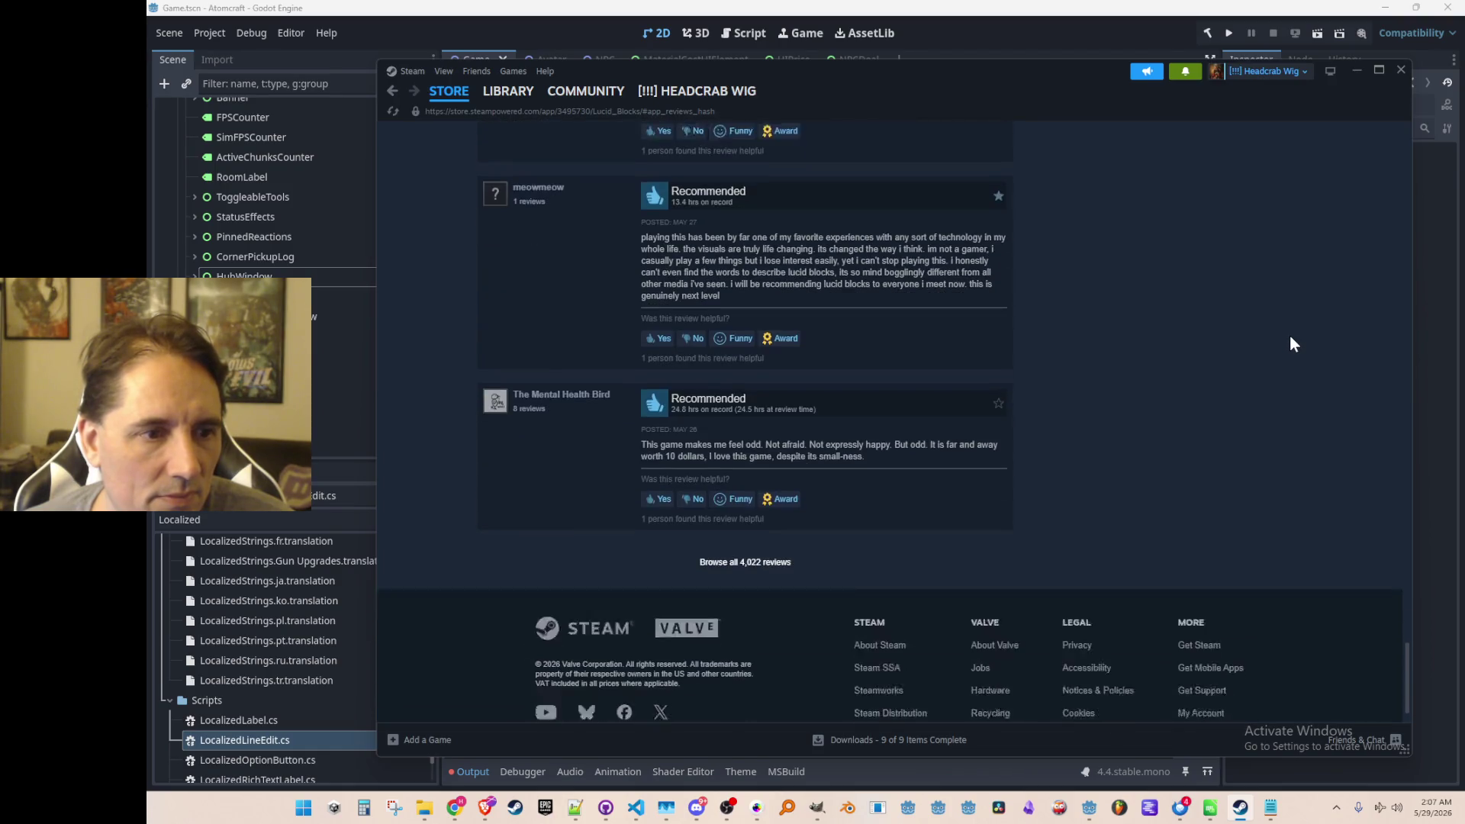
{"action": "scroll", "coordinate": [1290, 343], "scroll_direction": "down", "scroll_amount": 1}
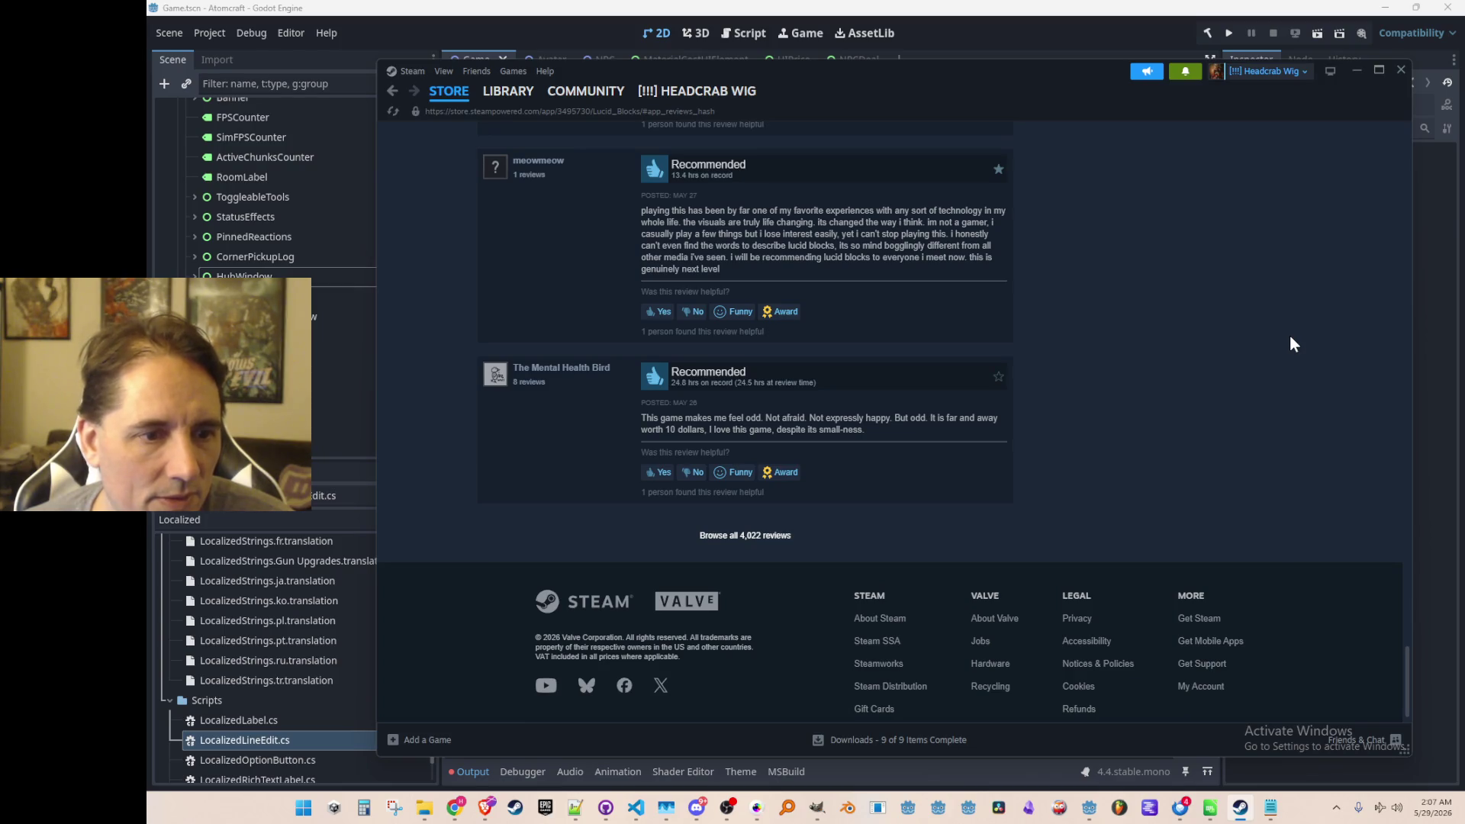
{"action": "scroll", "coordinate": [1291, 344], "scroll_direction": "up", "scroll_amount": 15}
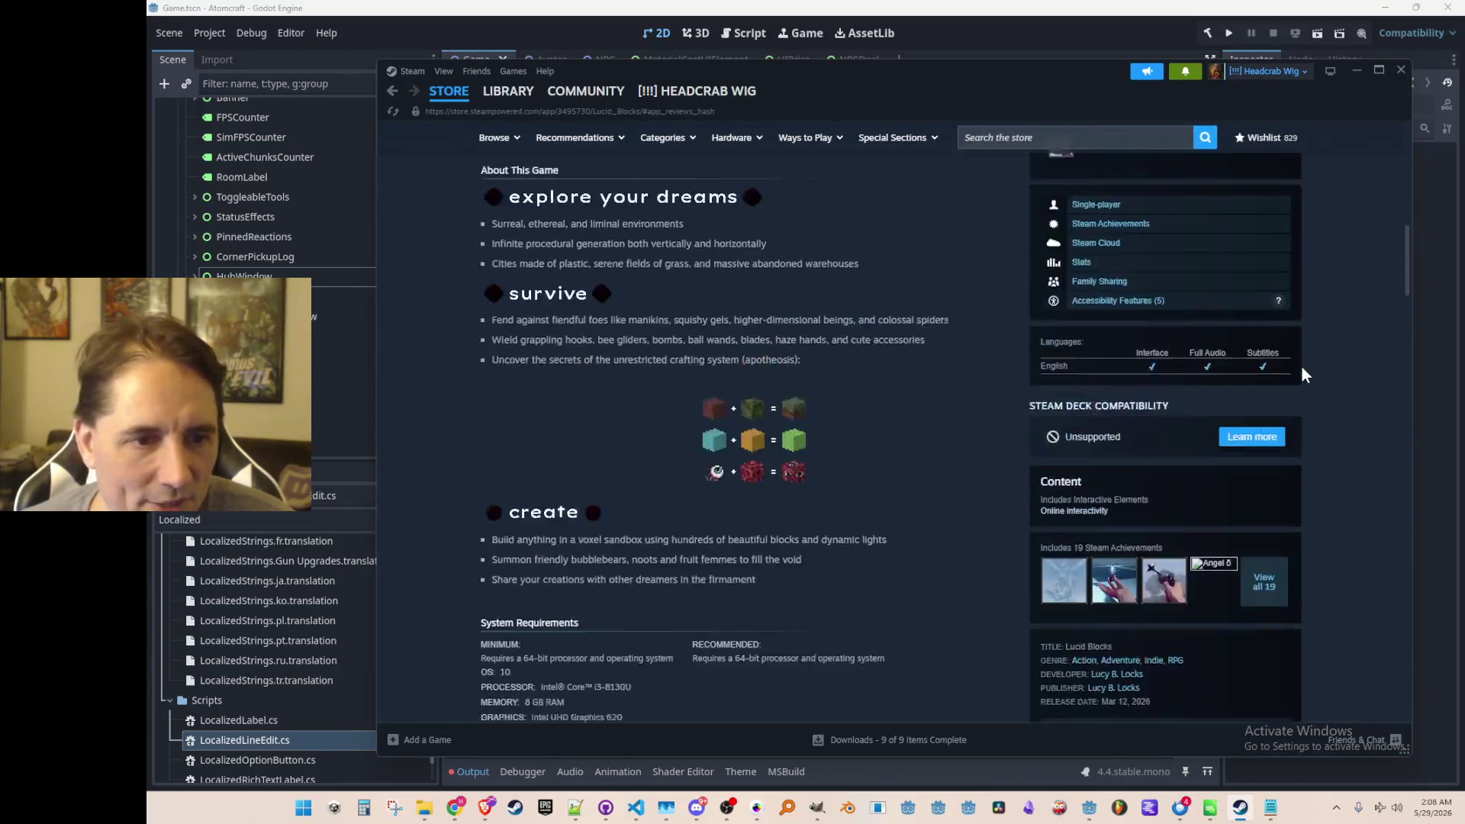
Flip through the Lucid Blocks screenshots, ending on the bee scene.
{"action": "scroll", "coordinate": [1302, 367], "scroll_direction": "up", "scroll_amount": 10}
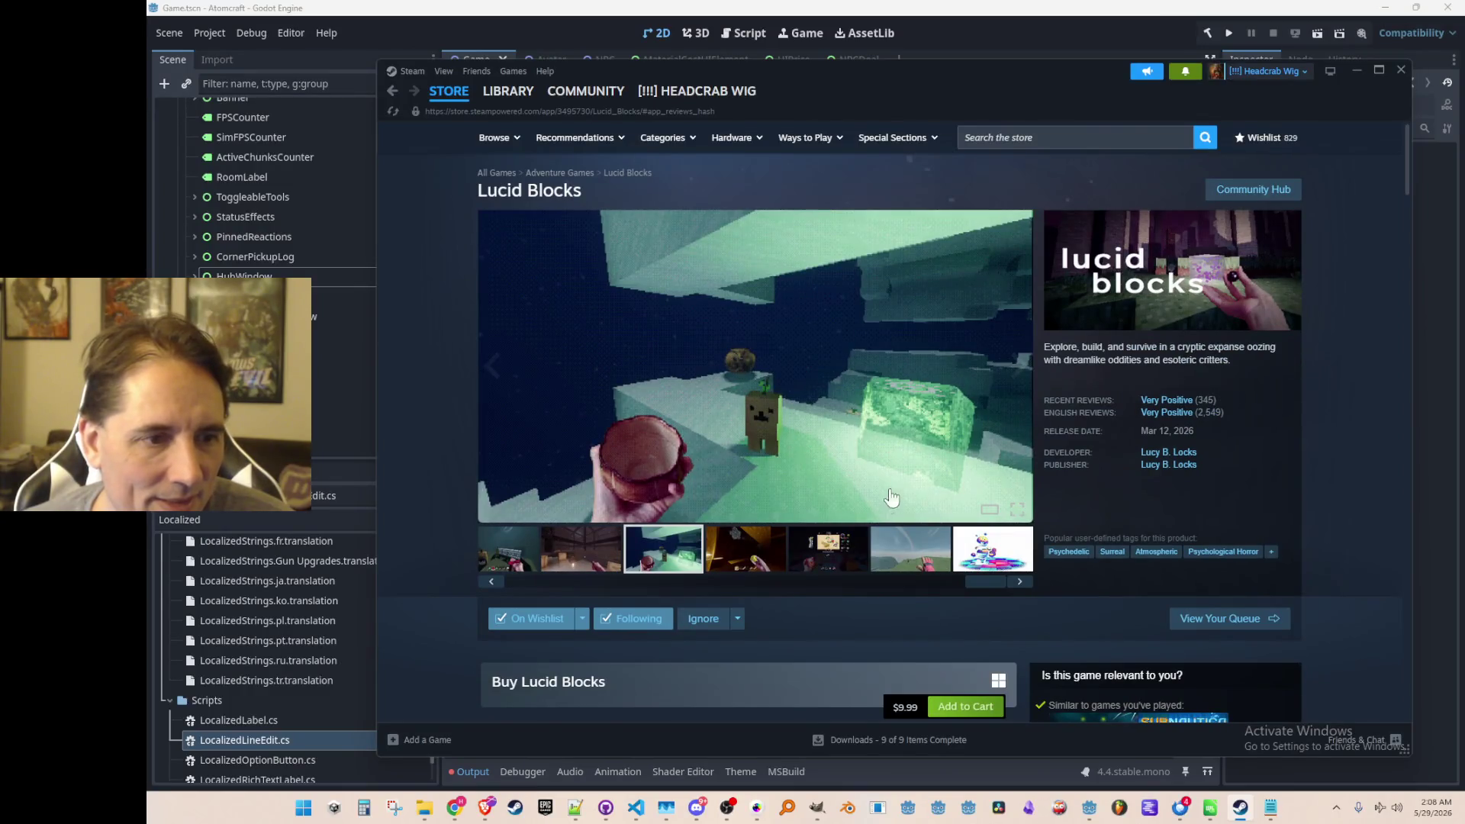
{"action": "left_click", "coordinate": [755, 571]}
{"action": "left_click", "coordinate": [803, 564]}
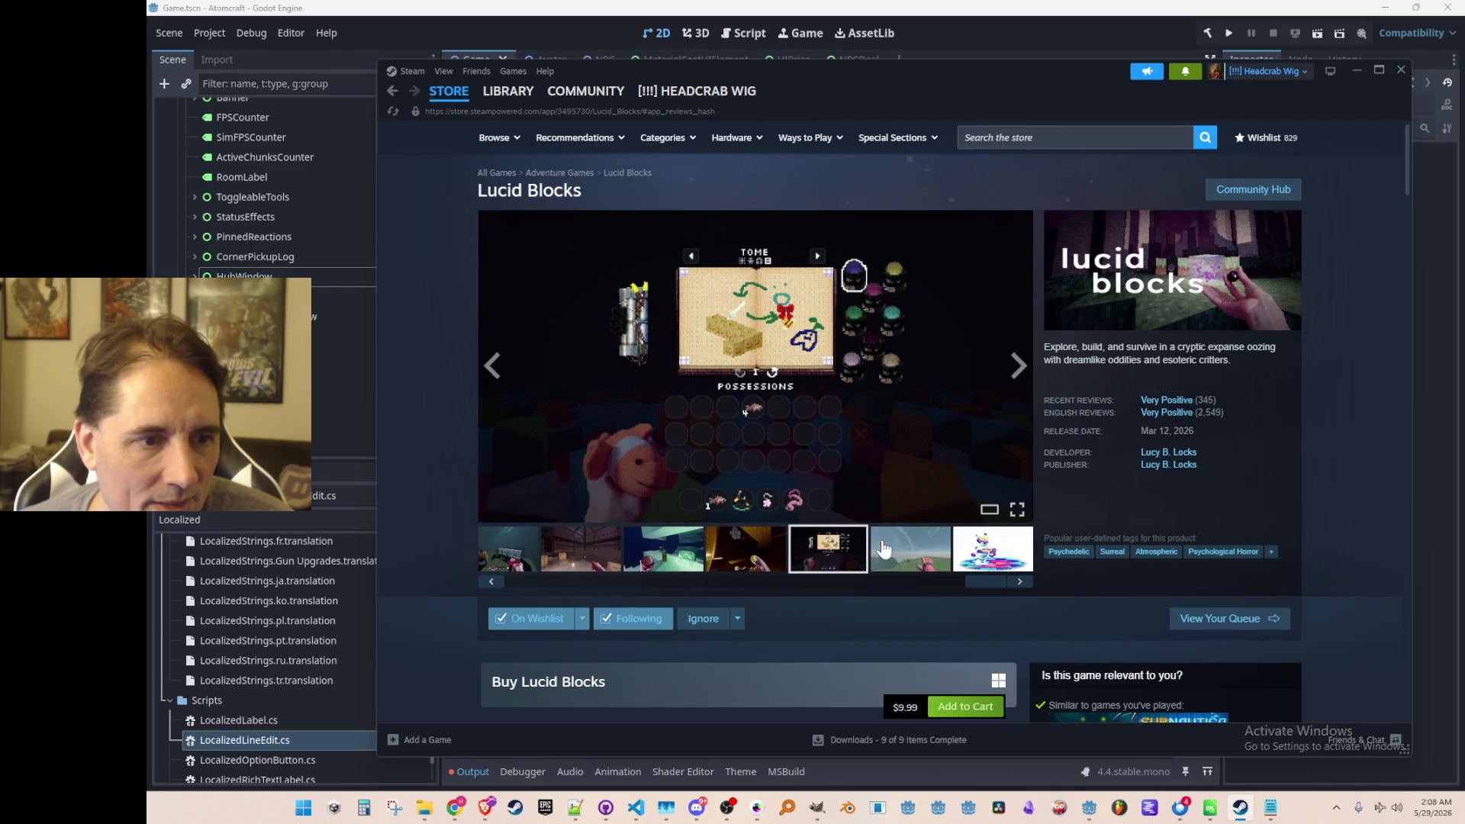
{"action": "left_click", "coordinate": [883, 548]}
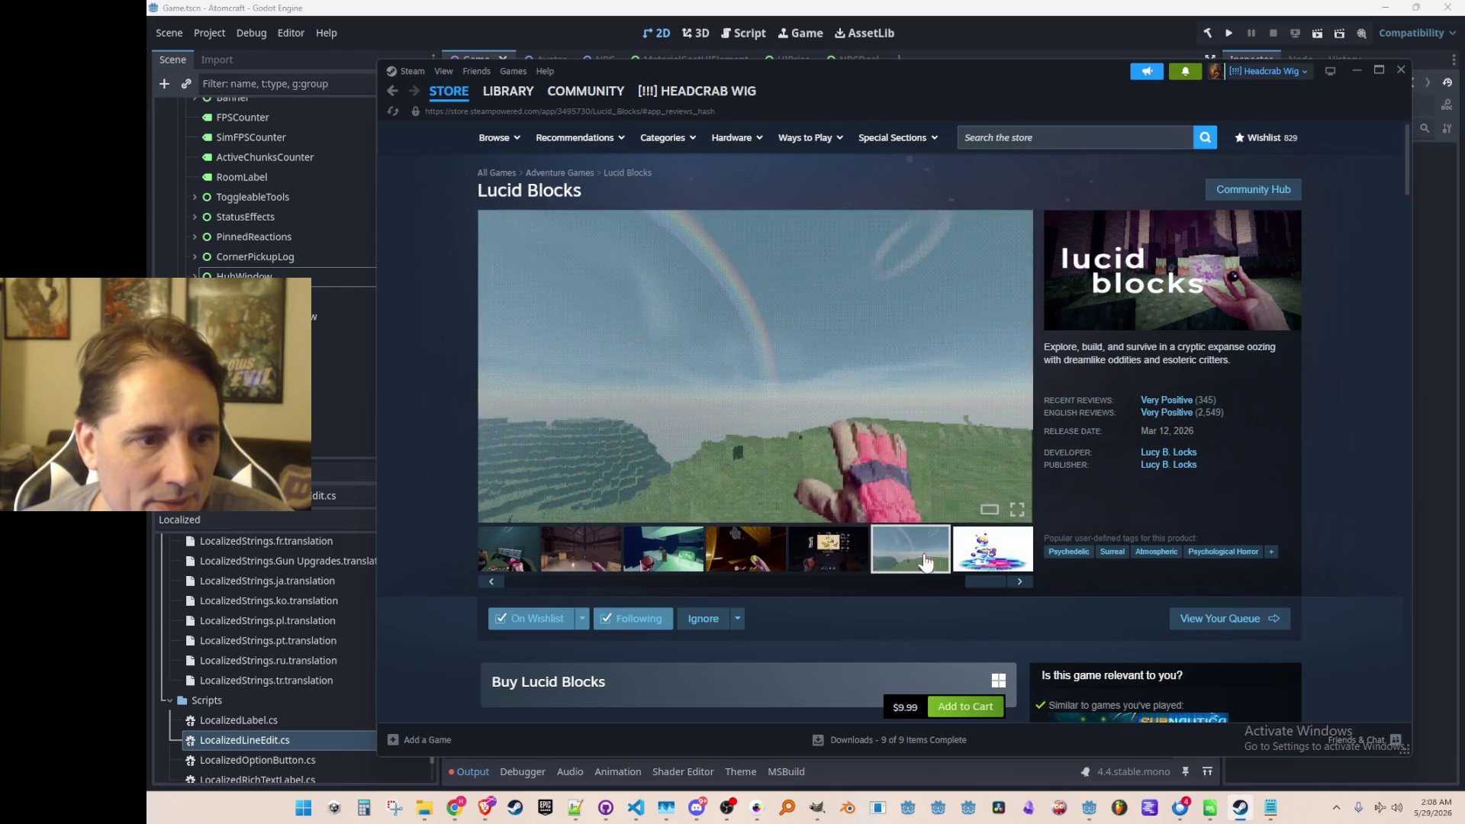
{"action": "left_click", "coordinate": [980, 557]}
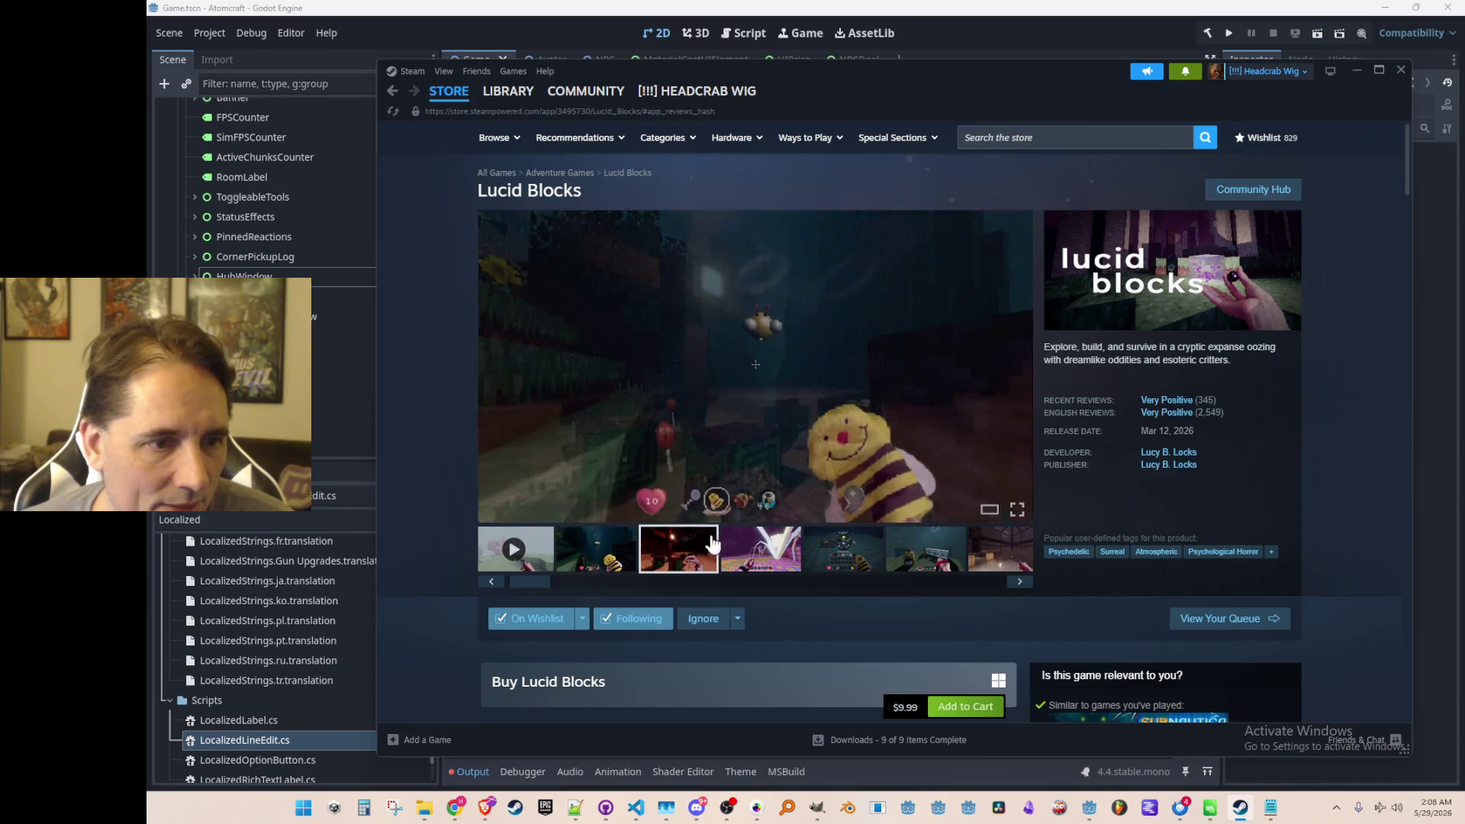
{"action": "left_click", "coordinate": [751, 556]}
{"action": "left_click", "coordinate": [824, 563]}
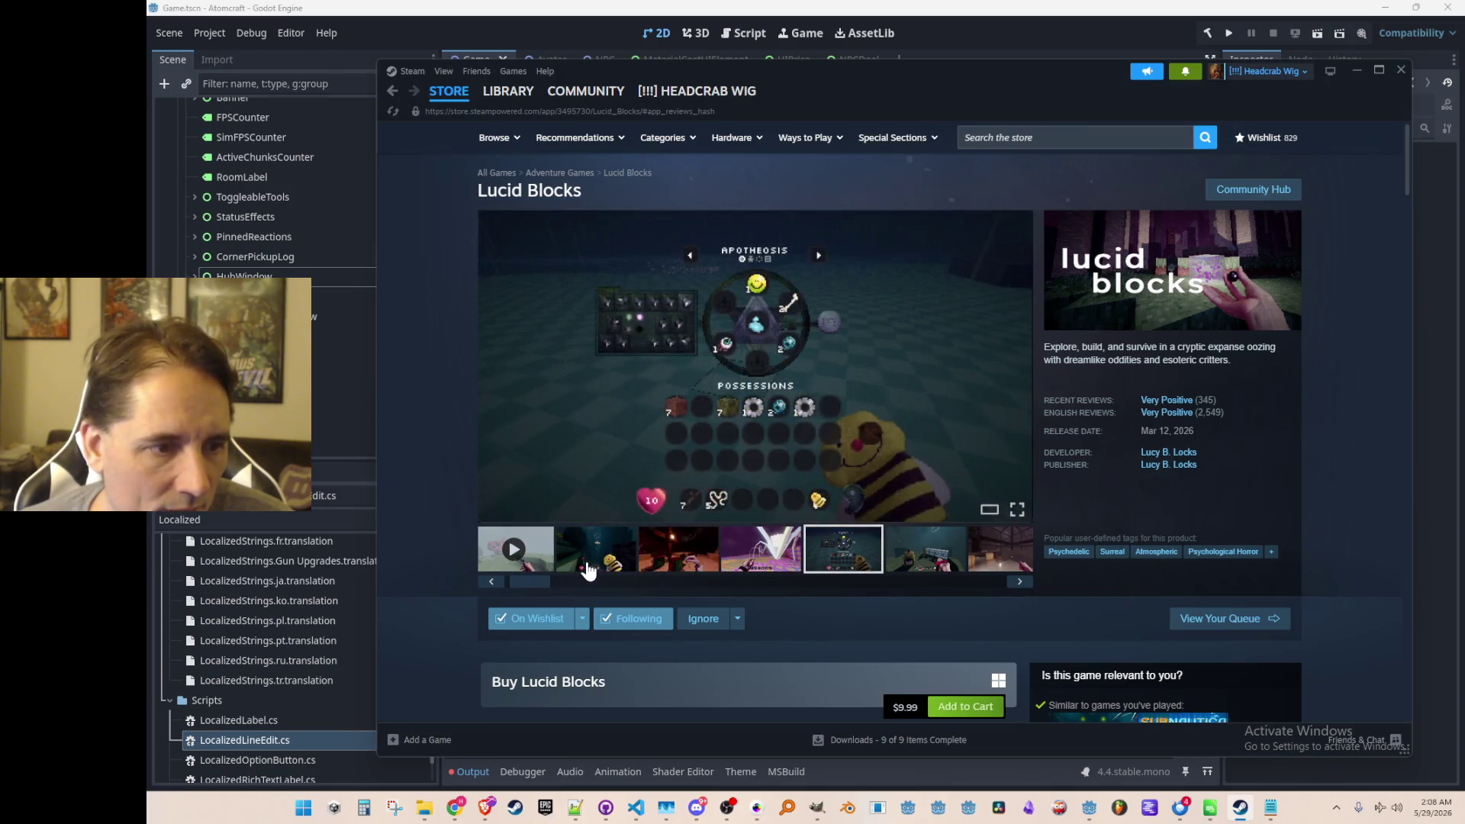
{"action": "left_click", "coordinate": [590, 564]}
Scroll the store page and minimize Steam to reveal the Godot editor.
{"action": "scroll", "coordinate": [658, 460], "scroll_direction": "down", "scroll_amount": 1}
{"action": "scroll", "coordinate": [653, 468], "scroll_direction": "down", "scroll_amount": 2}
{"action": "scroll", "coordinate": [690, 509], "scroll_direction": "up", "scroll_amount": 3}
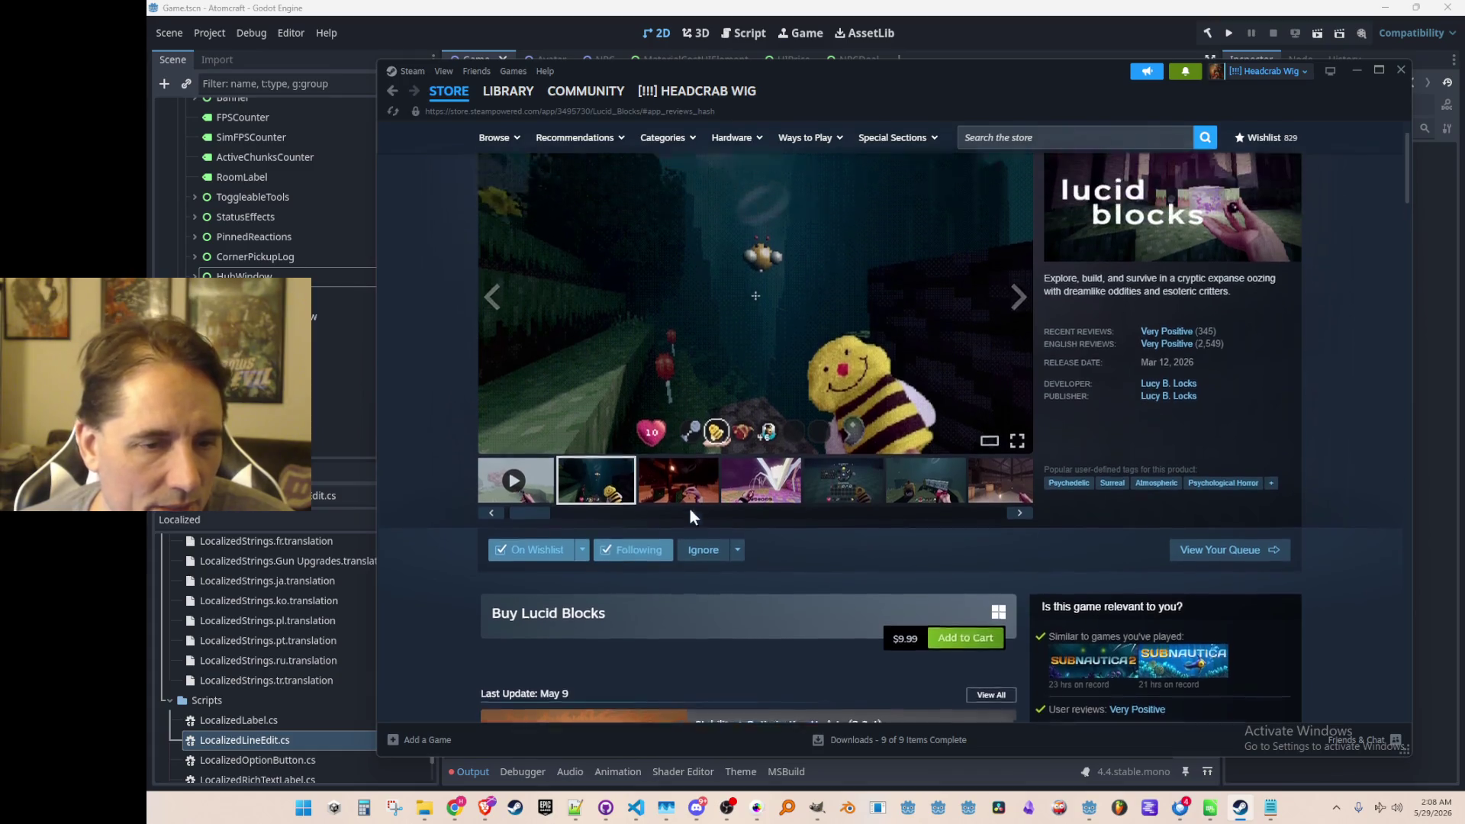
{"action": "left_click", "coordinate": [1356, 70]}
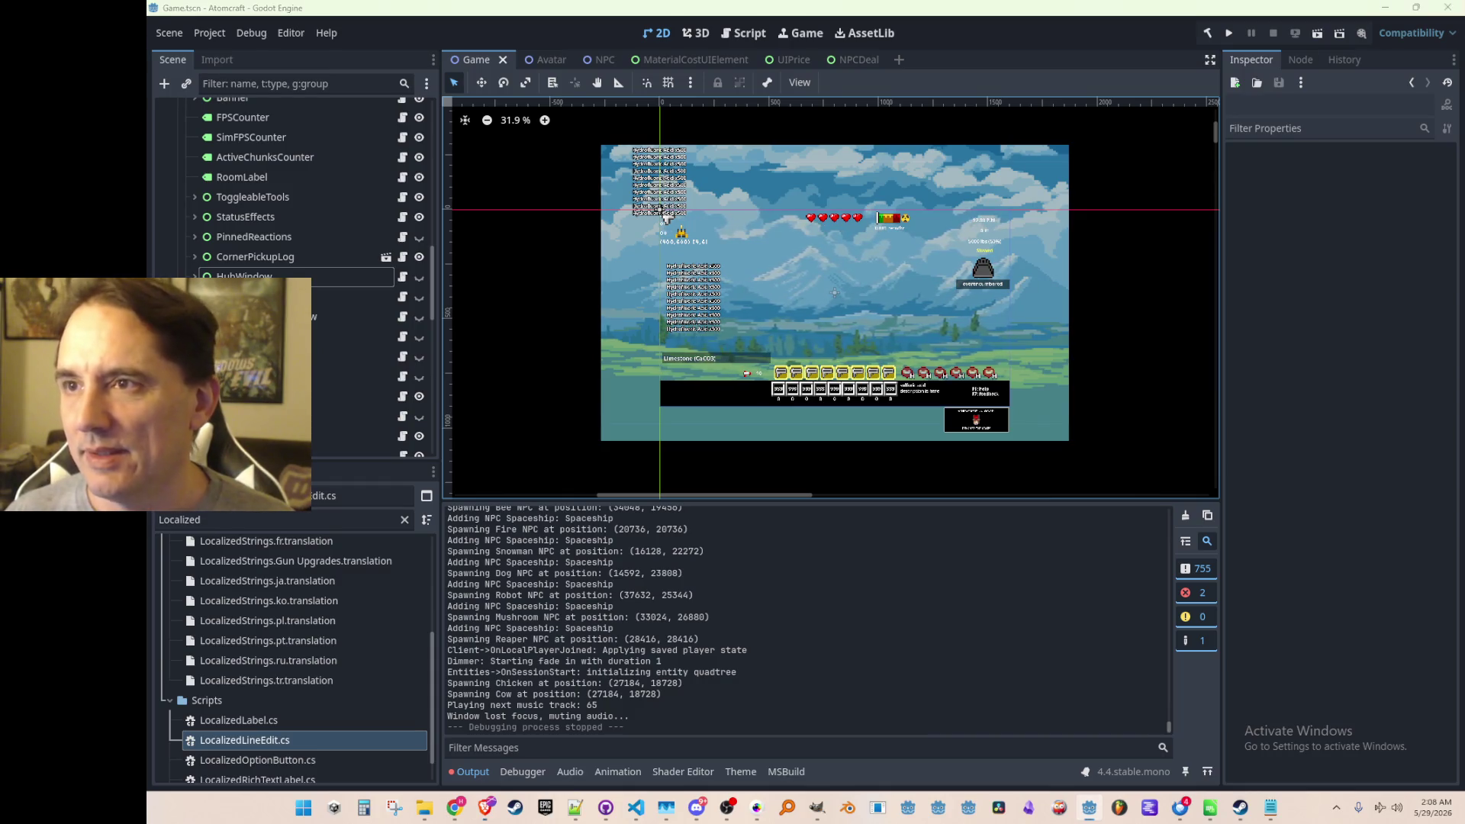
{"action": "key", "text": "alt+Tab"}
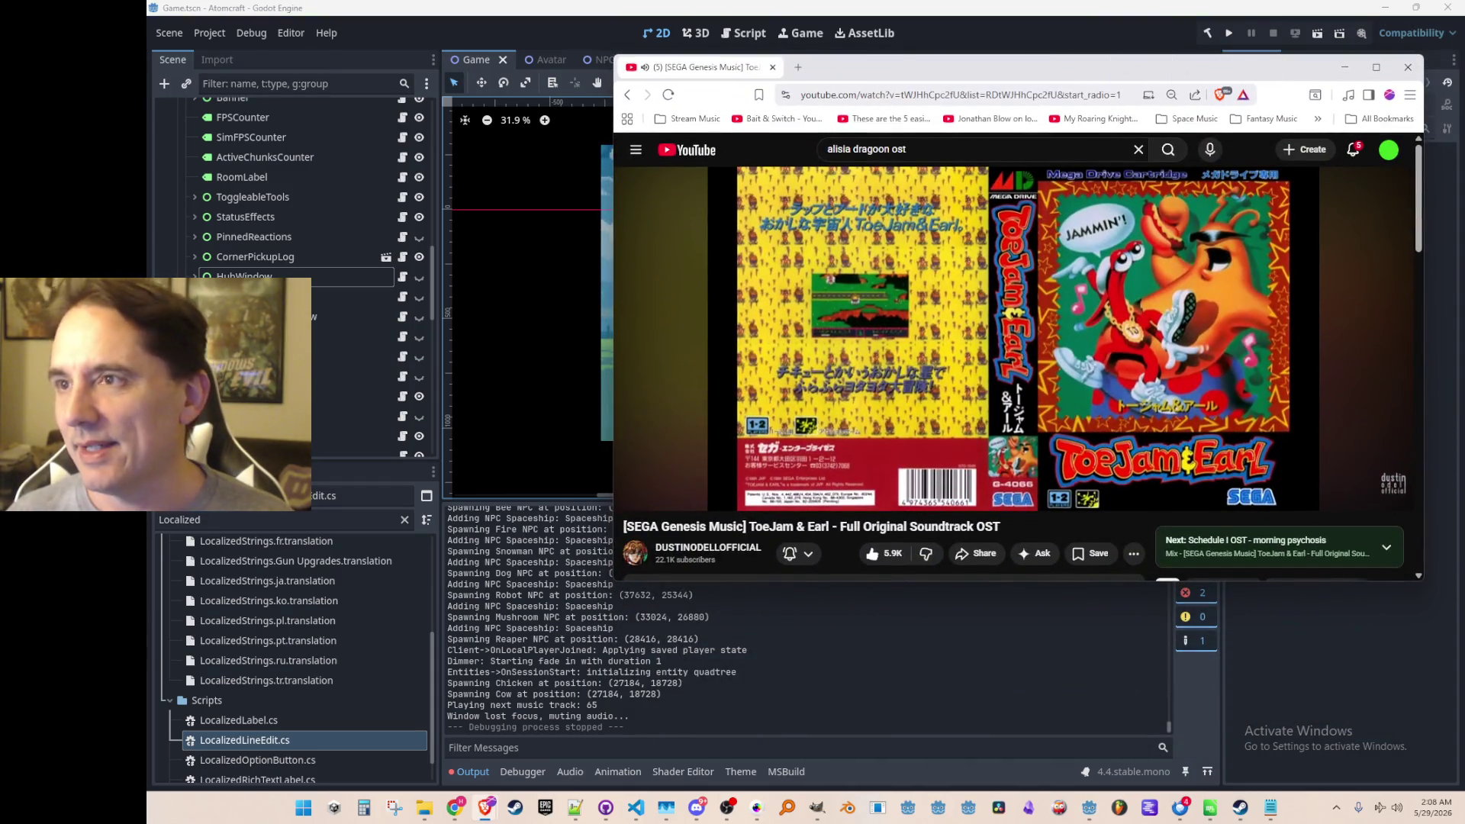
{"action": "key", "text": "alt+Tab"}
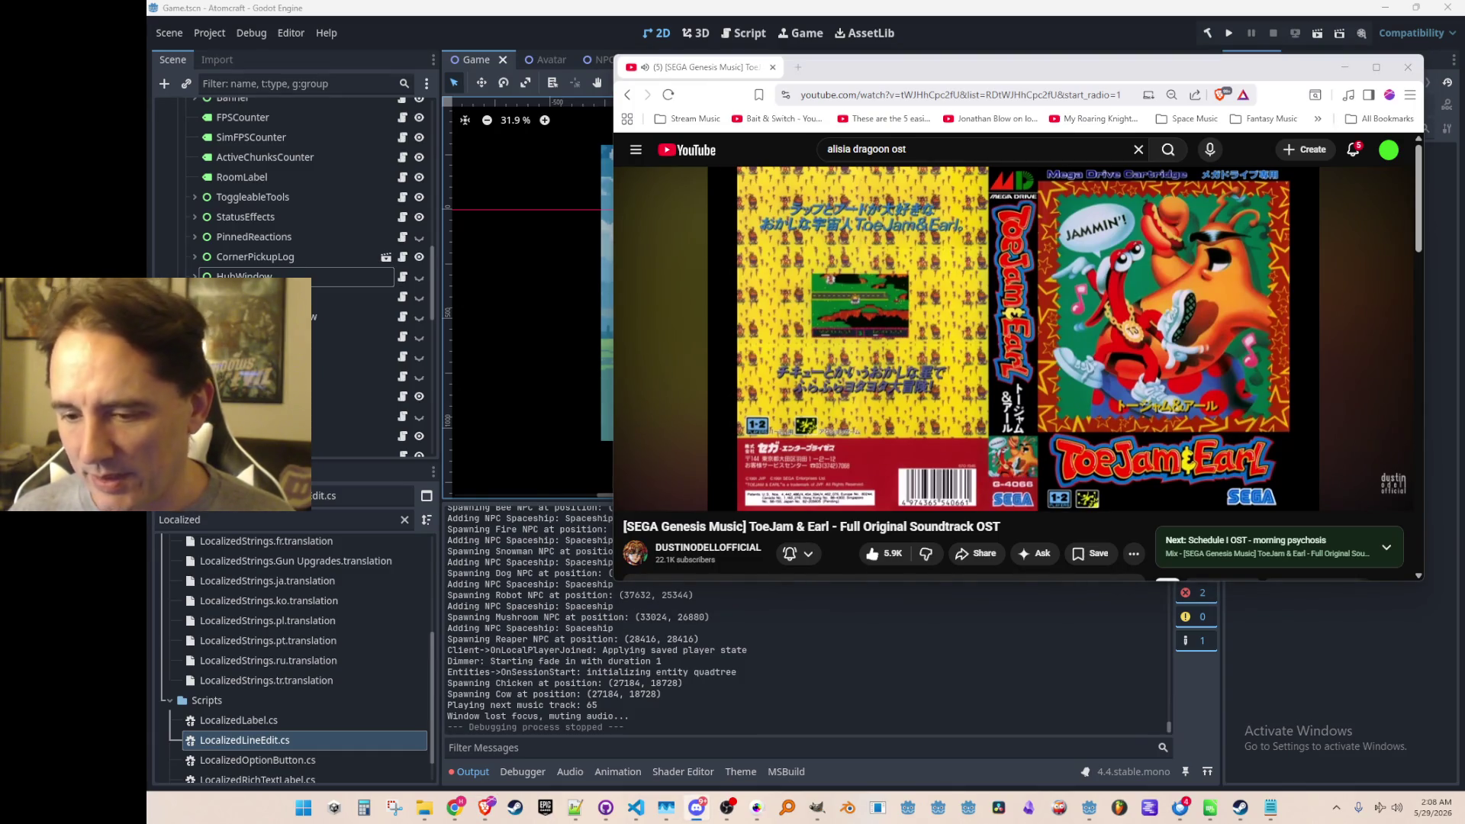
{"action": "key", "text": "alt+Tab"}
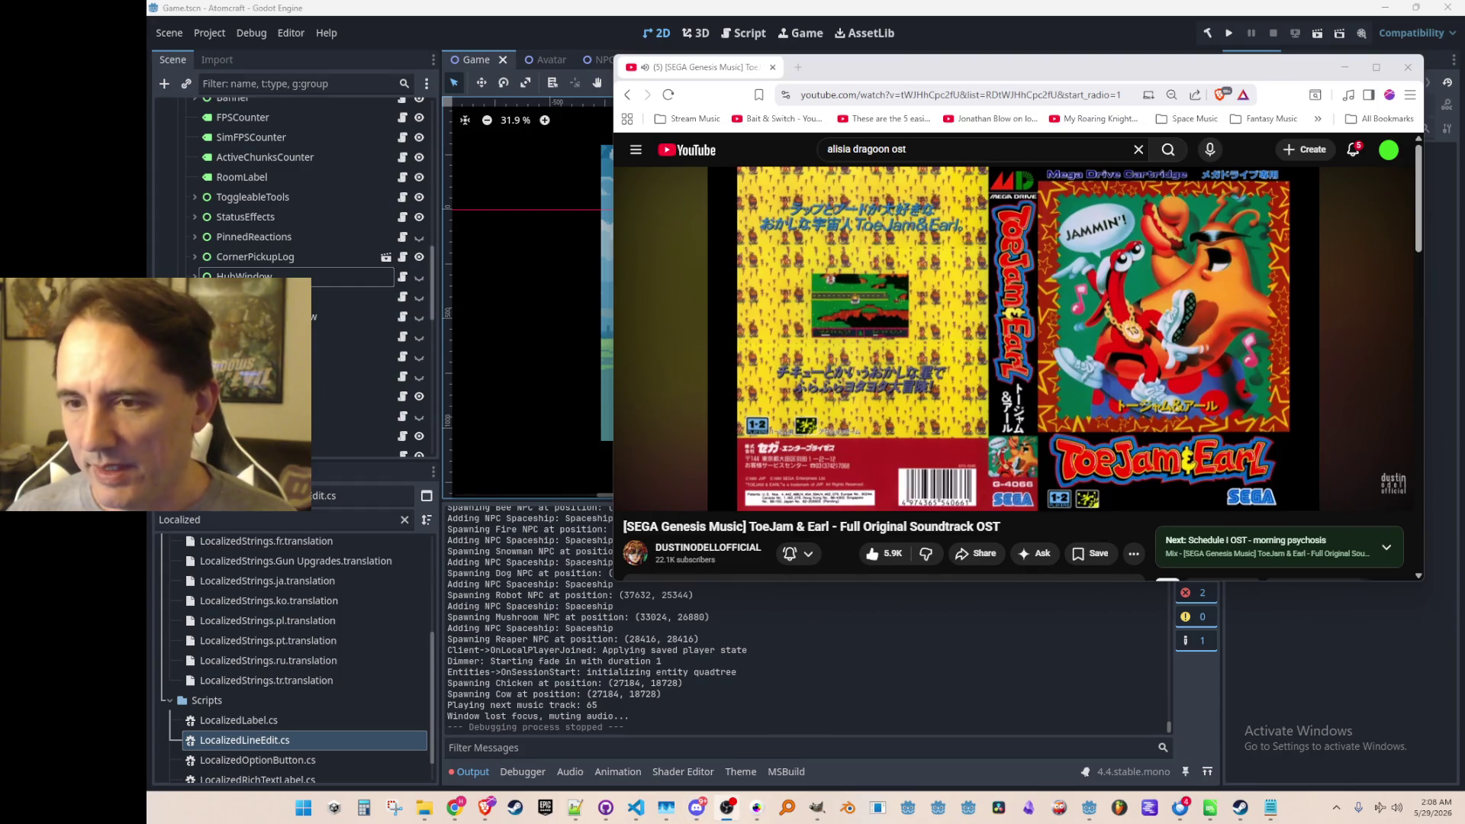
{"action": "key", "text": "alt+Tab"}
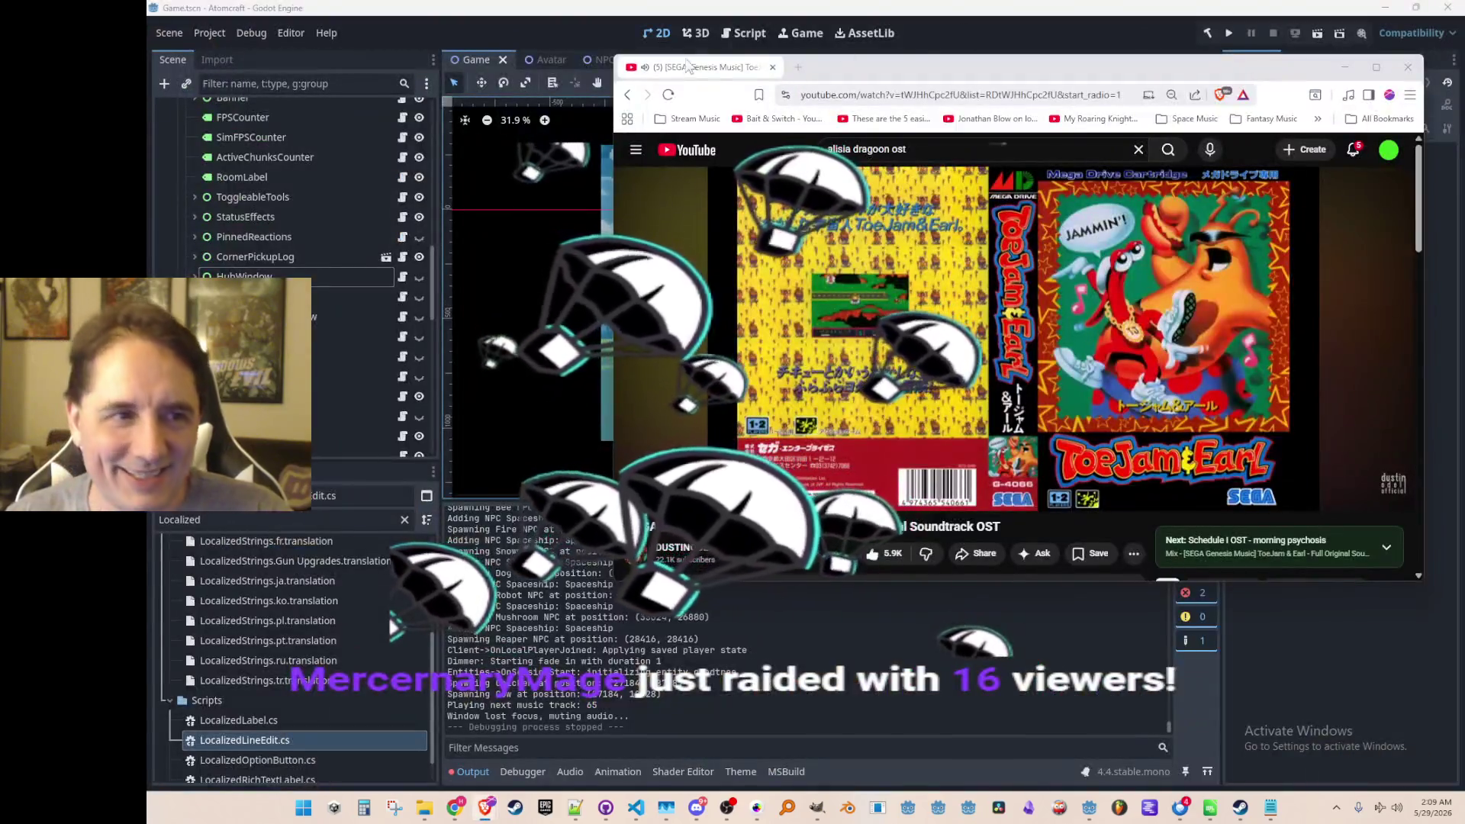
{"action": "left_click", "coordinate": [485, 807]}
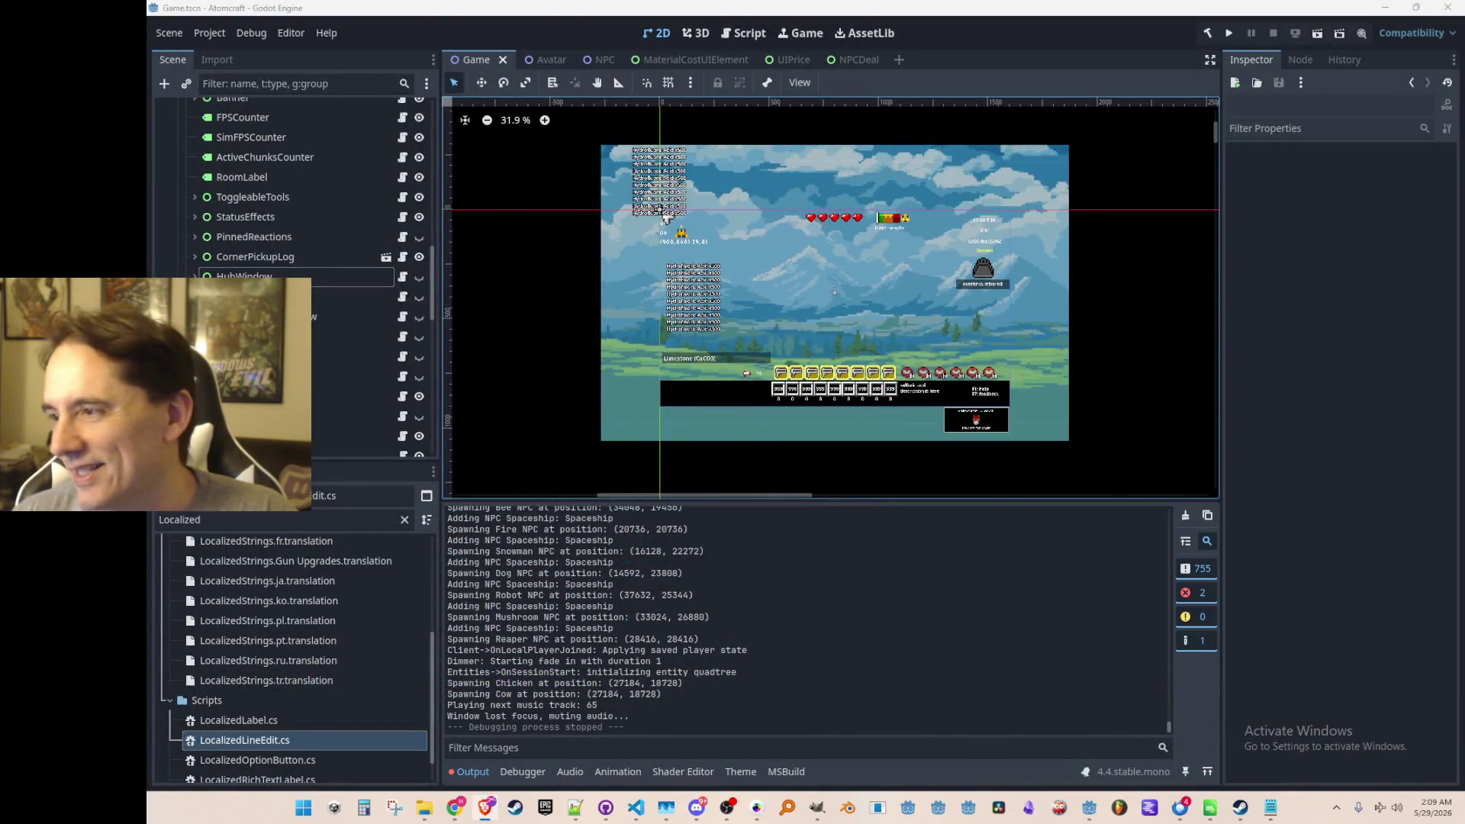
Relaunch Atomcraft in debug from Godot, then open its Steam store page via the library.
{"action": "left_click_drag", "start_coordinate": [953, 257], "coordinate": [939, 258]}
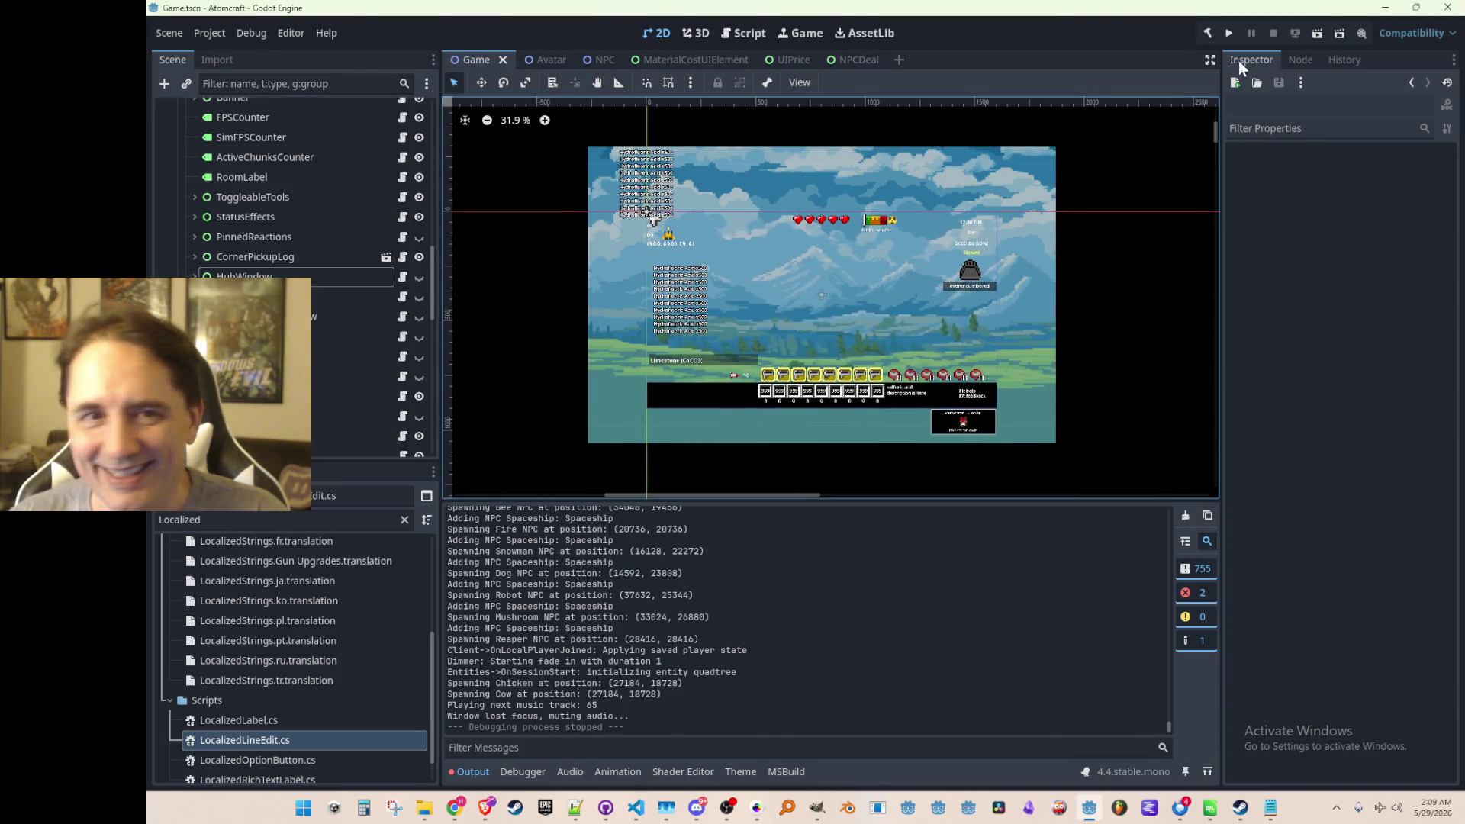
{"action": "left_click", "coordinate": [1234, 39]}
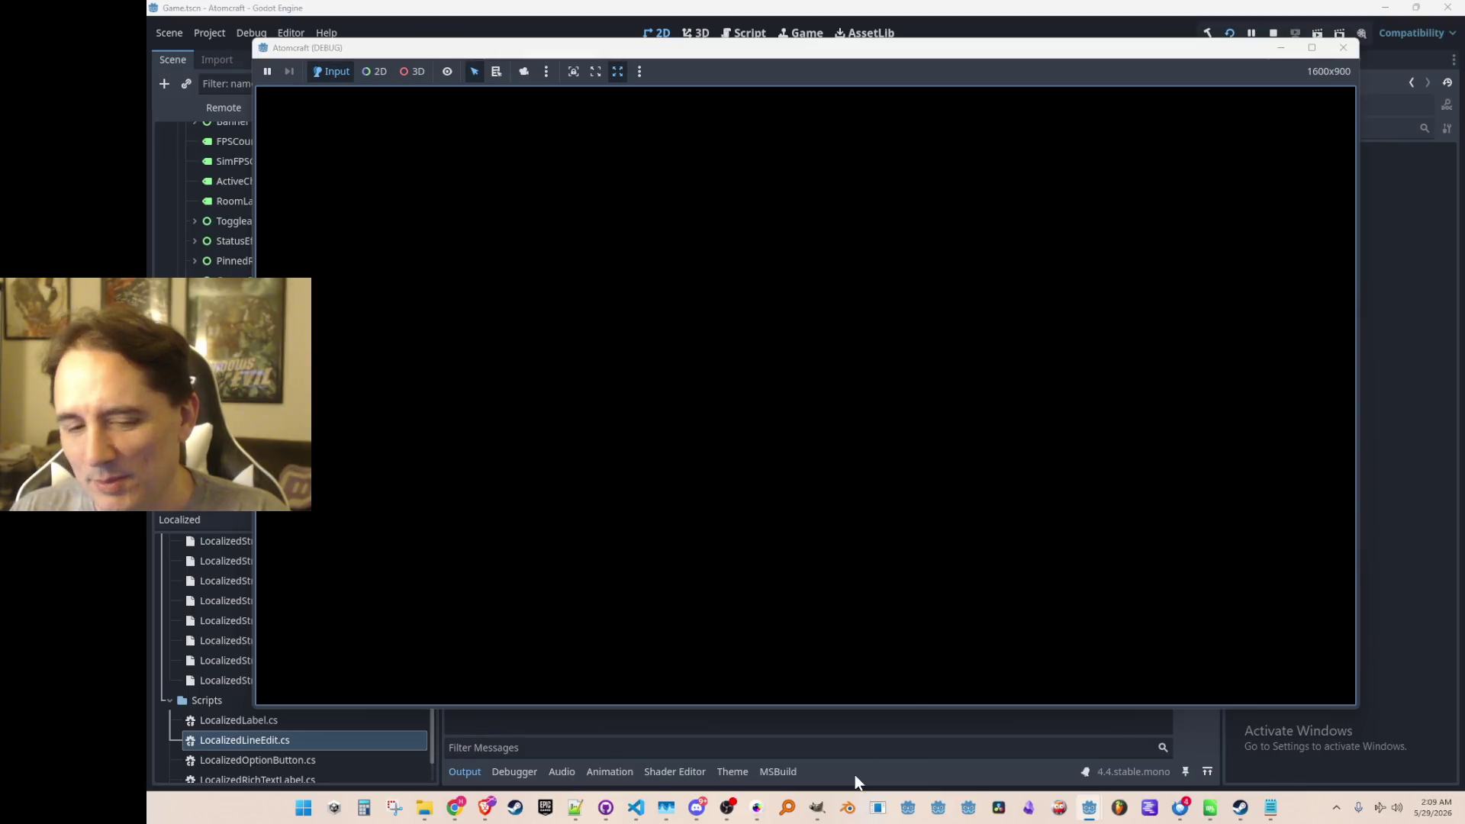
{"action": "left_click", "coordinate": [1239, 807]}
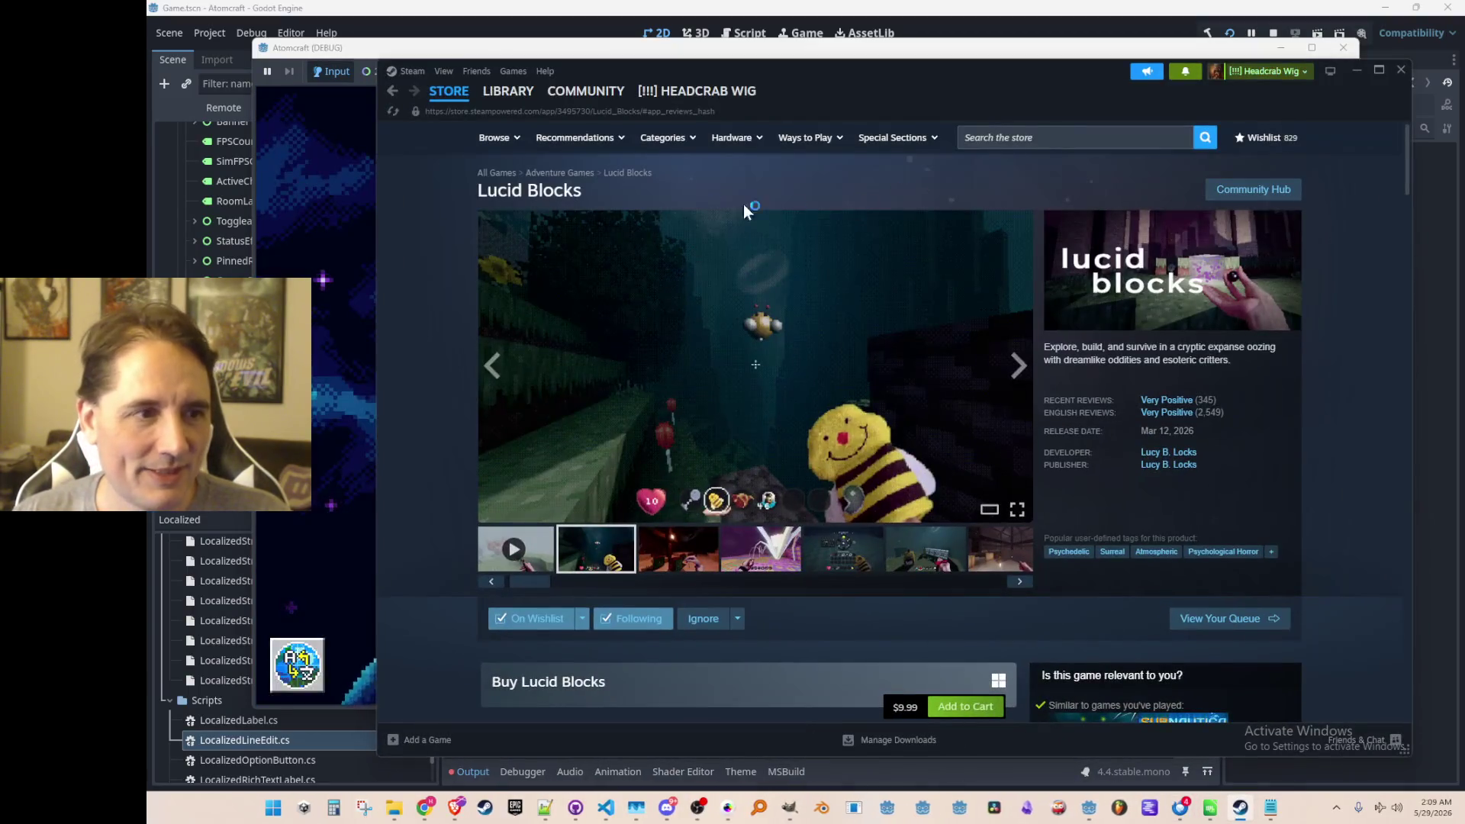
{"action": "left_click", "coordinate": [505, 91]}
{"action": "left_click", "coordinate": [499, 93]}
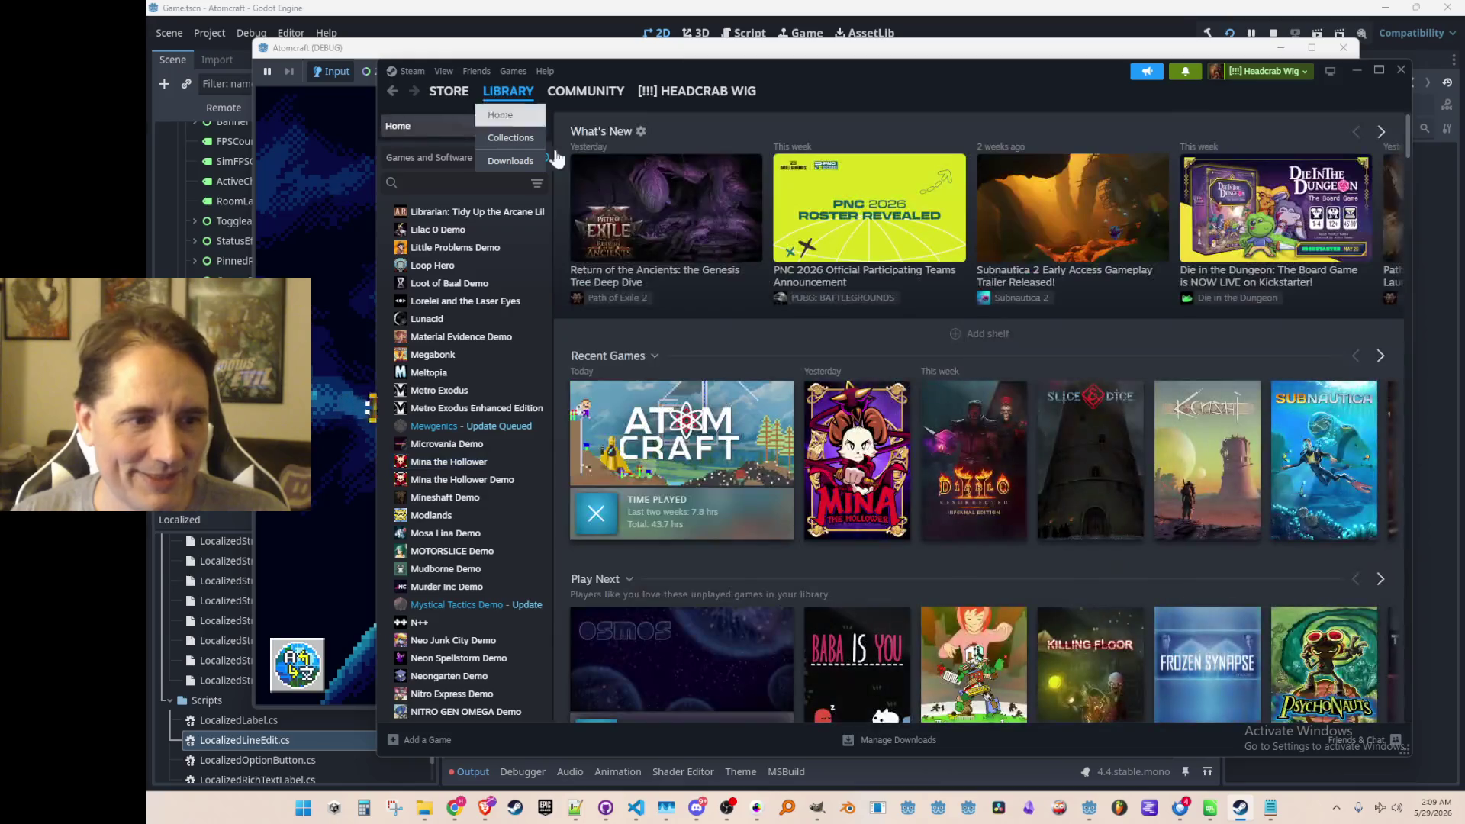
{"action": "left_click", "coordinate": [736, 475]}
{"action": "left_click", "coordinate": [614, 395]}
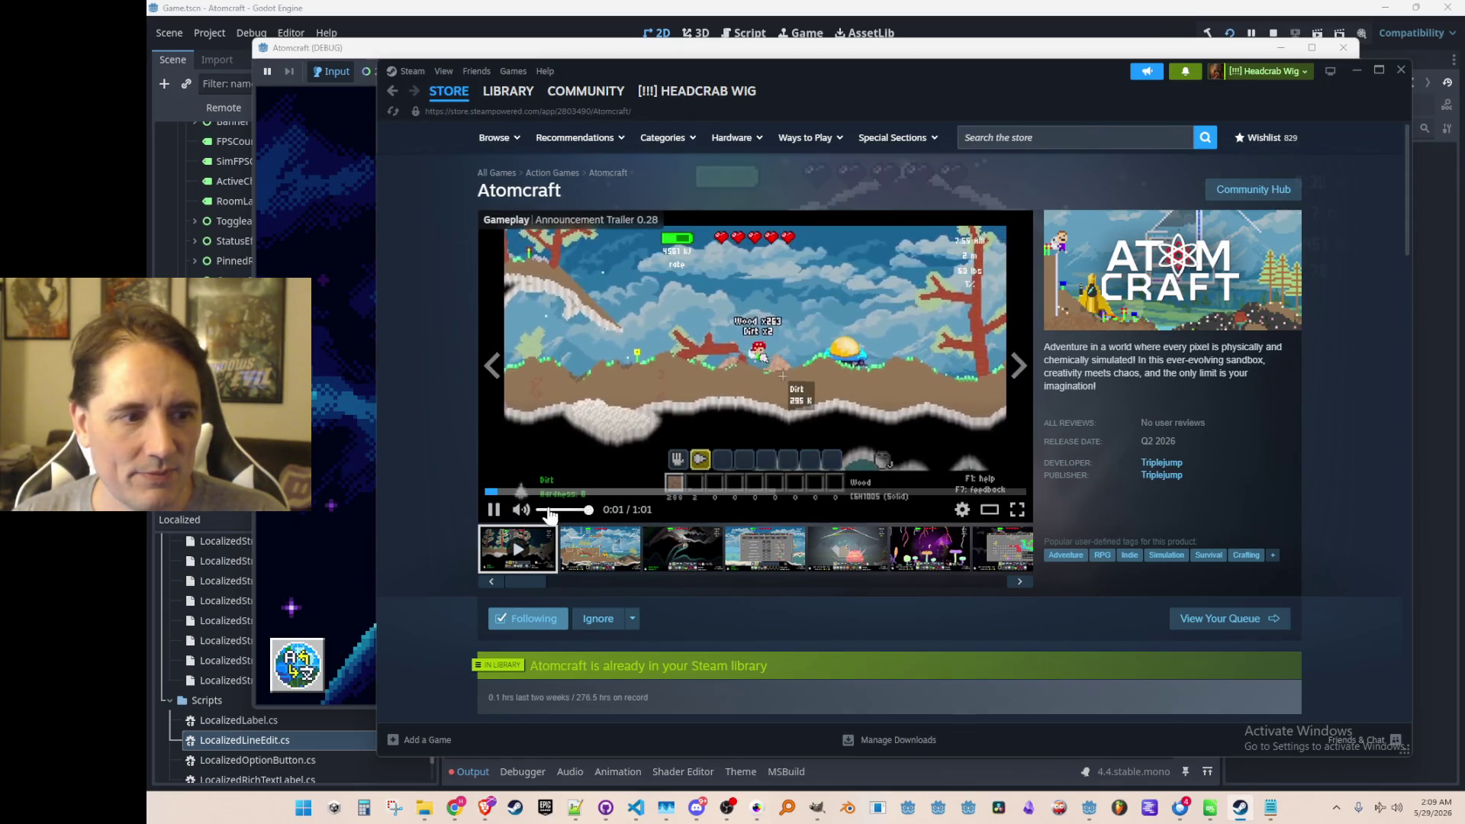
Watch the Atomcraft announcement trailer full screen through to its 'Wishlist on Steam' end card.
{"action": "left_click", "coordinate": [1017, 509]}
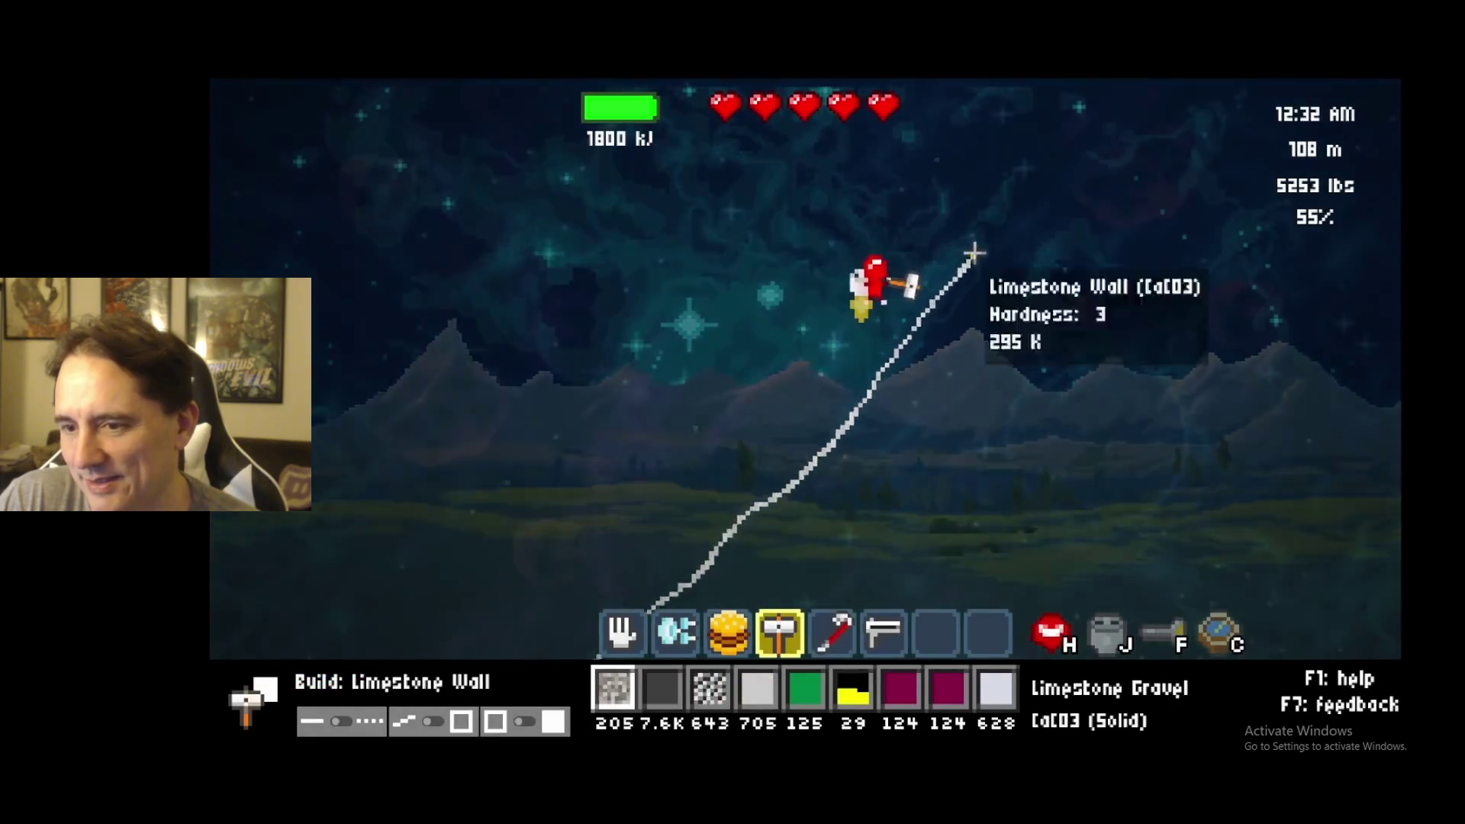
{"action": "mouse_move", "coordinate": [974, 253]}
{"action": "left_mouse_down"}
{"action": "mouse_move", "coordinate": [987, 187]}
{"action": "mouse_move", "coordinate": [990, 266]}
{"action": "left_mouse_up"}
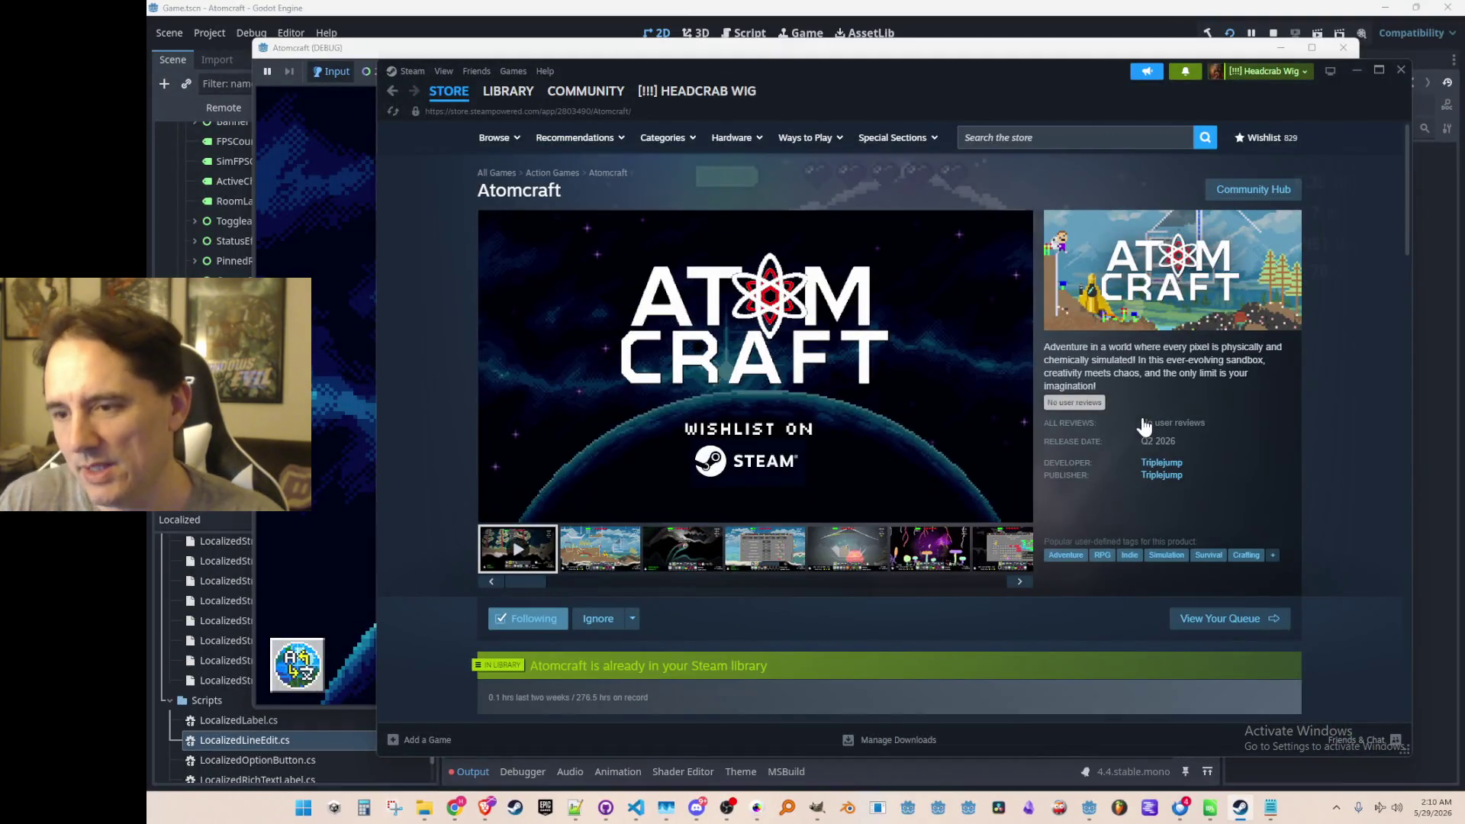
Check the Windows calendar, paging to June 2026 and back to May 2026.
{"action": "scroll", "coordinate": [1014, 389], "scroll_direction": "down", "scroll_amount": 5}
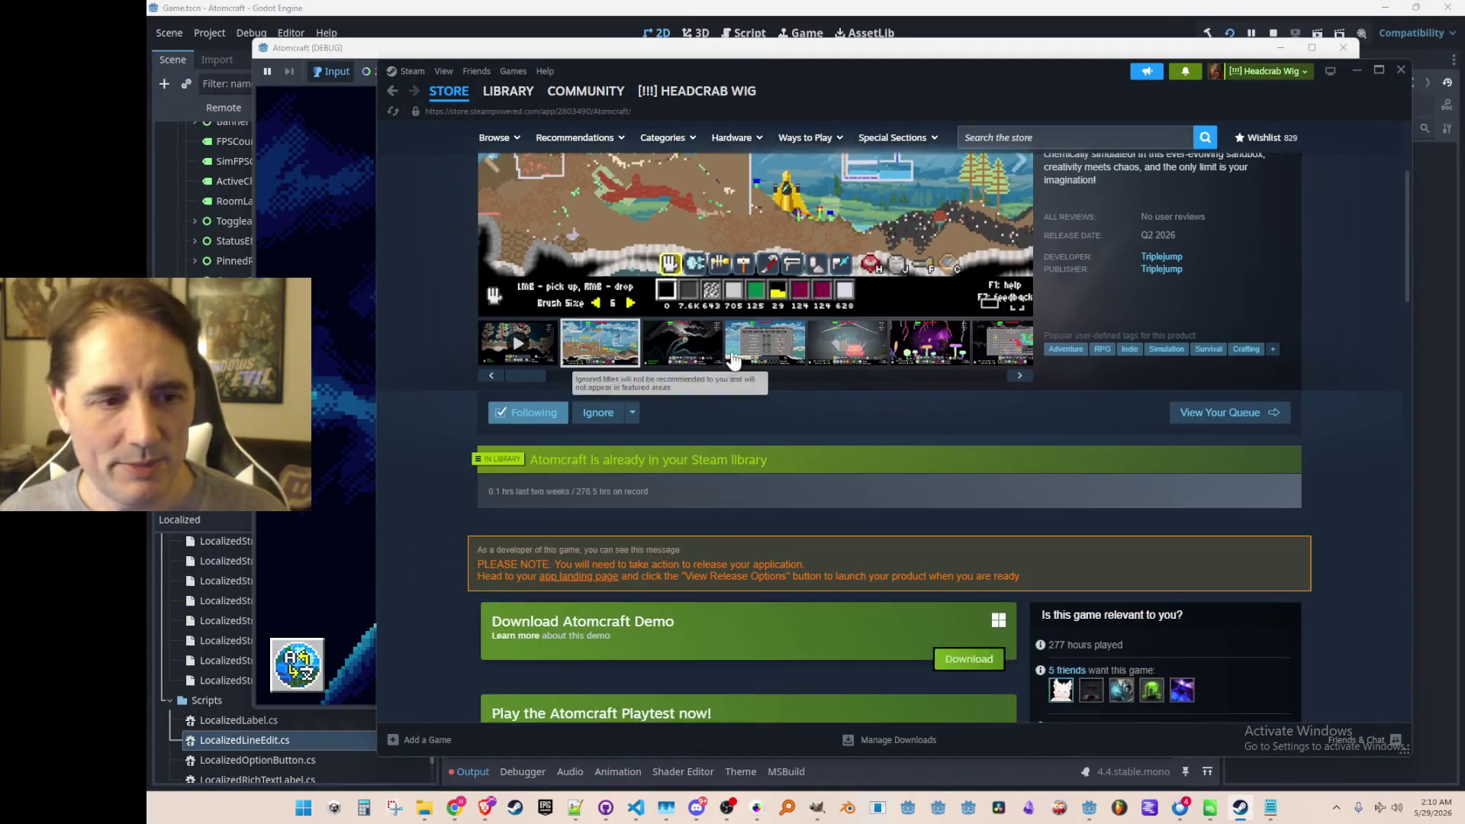
{"action": "scroll", "coordinate": [910, 479], "scroll_direction": "up", "scroll_amount": 1}
{"action": "scroll", "coordinate": [910, 479], "scroll_direction": "up", "scroll_amount": 4}
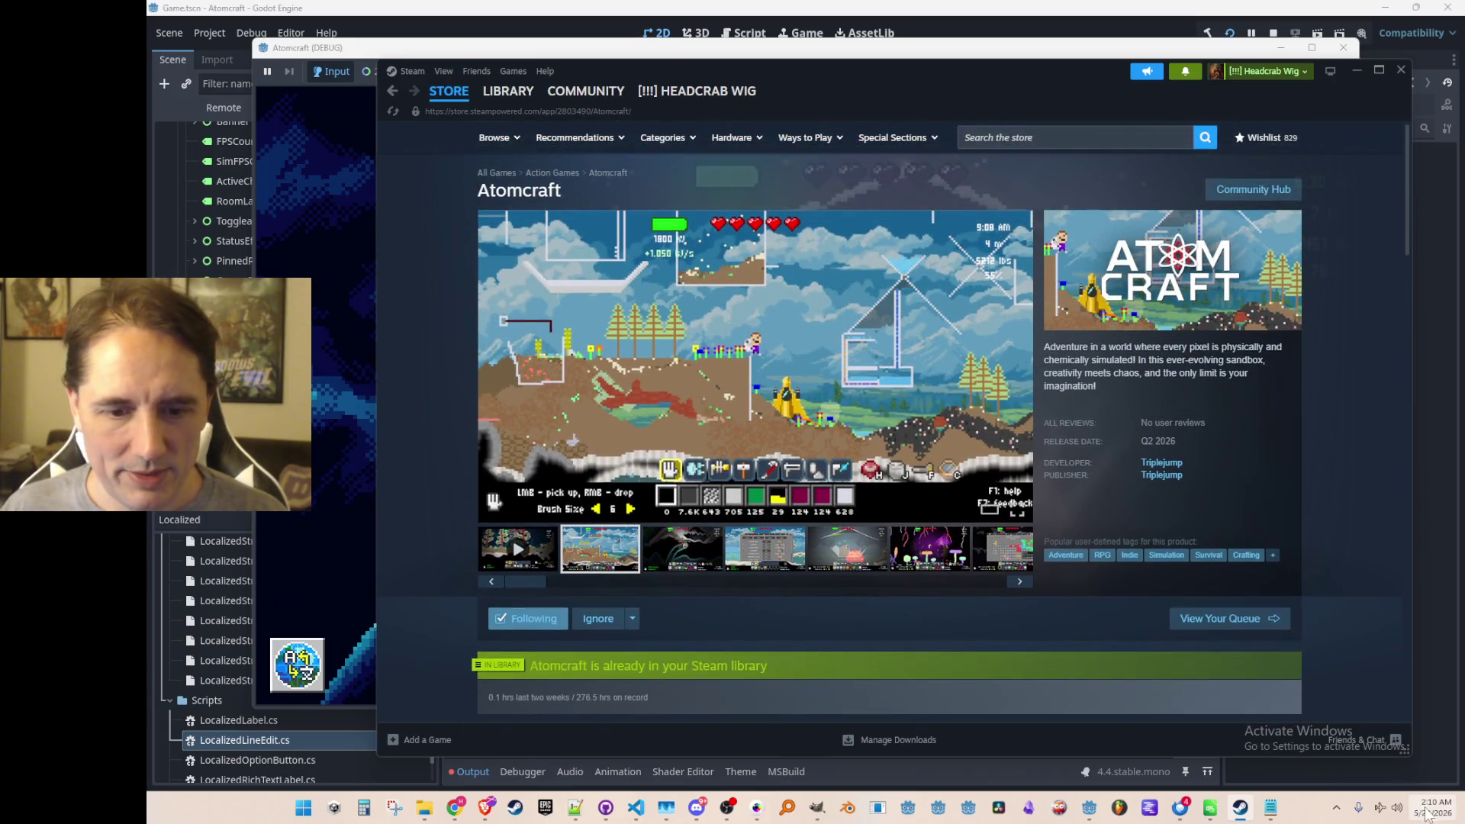
{"action": "left_click", "coordinate": [1428, 813]}
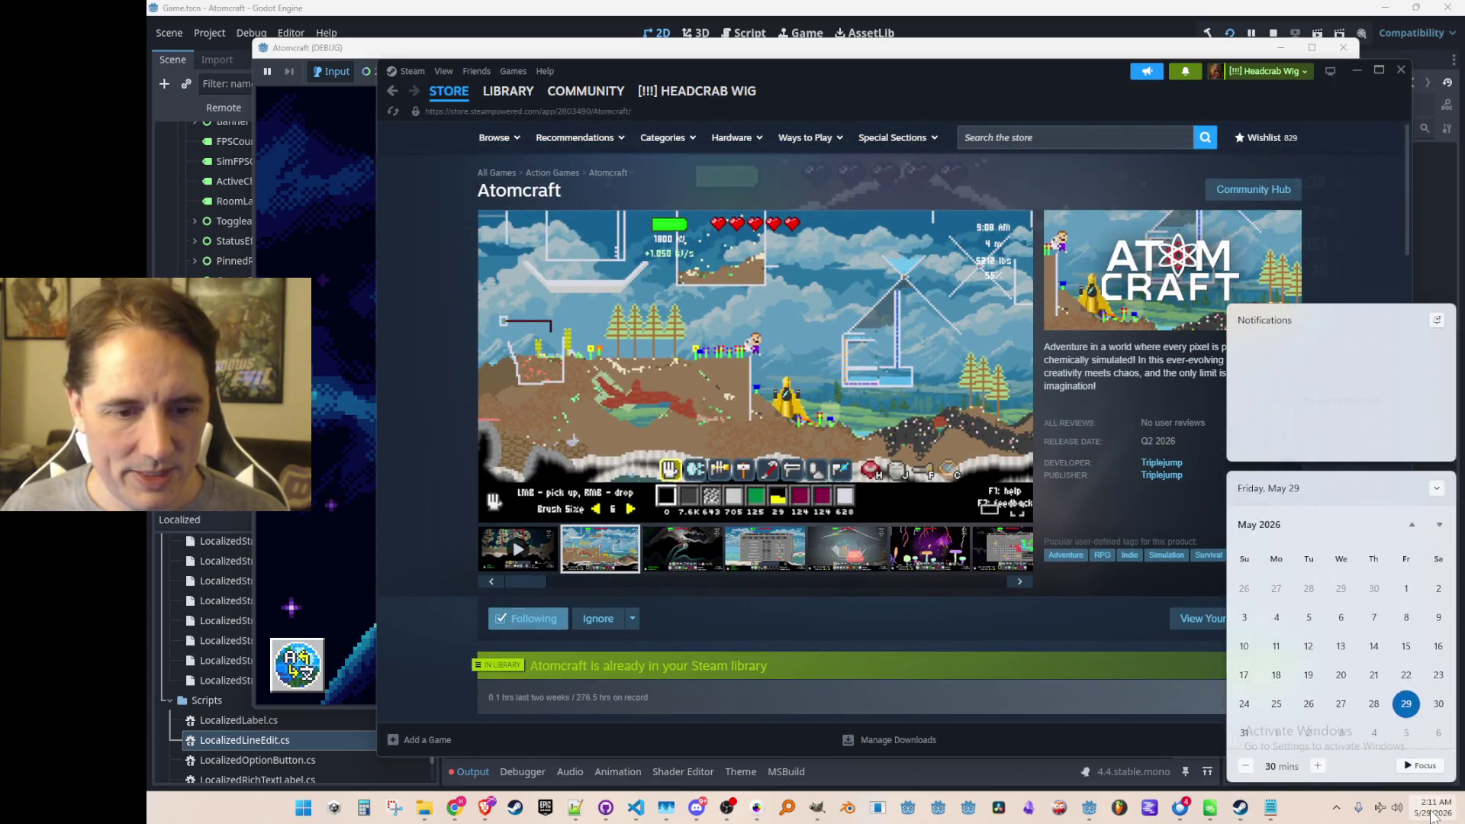
{"action": "left_click", "coordinate": [1439, 525]}
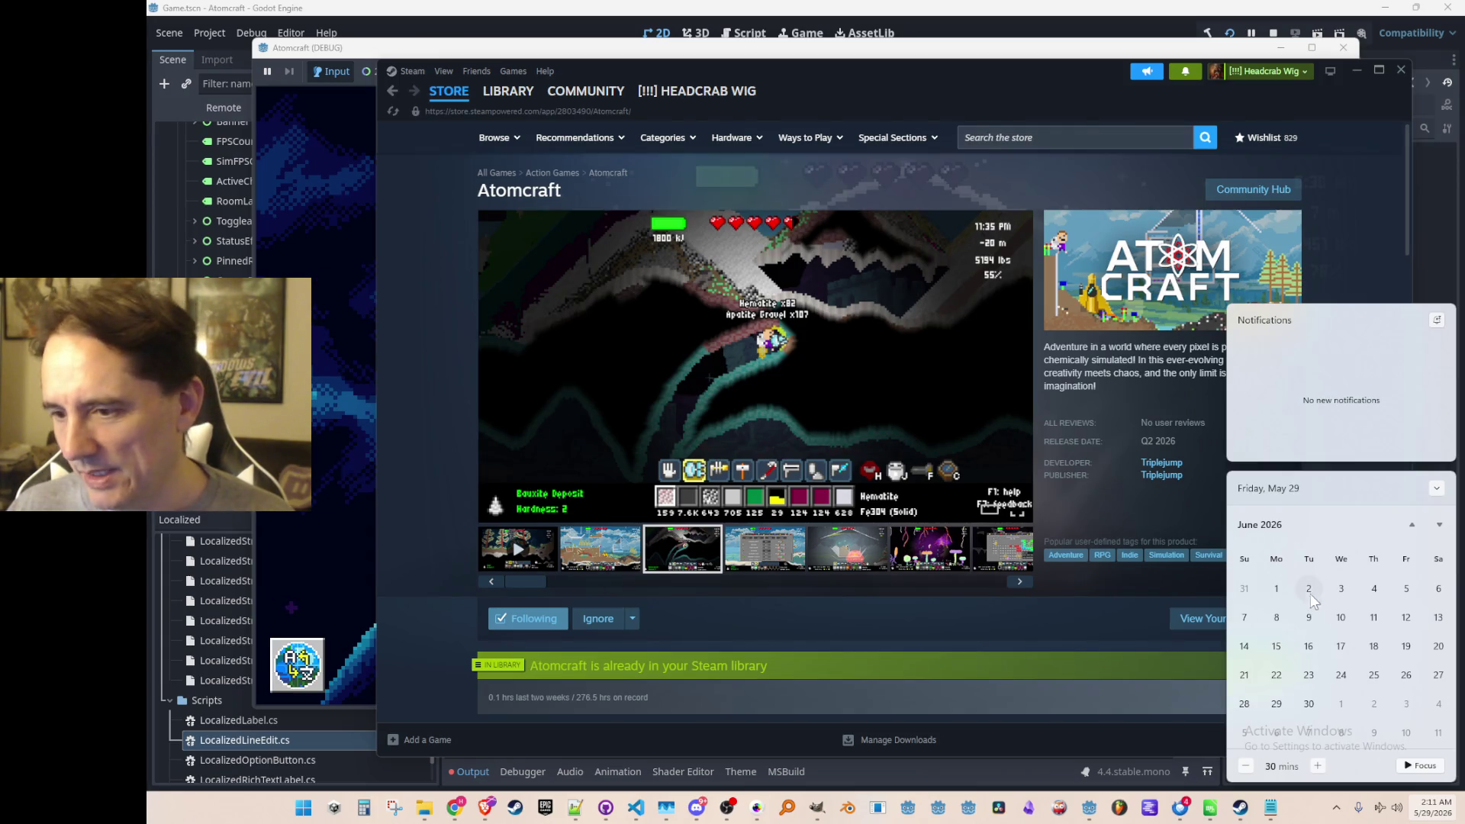
{"action": "left_click", "coordinate": [1412, 524]}
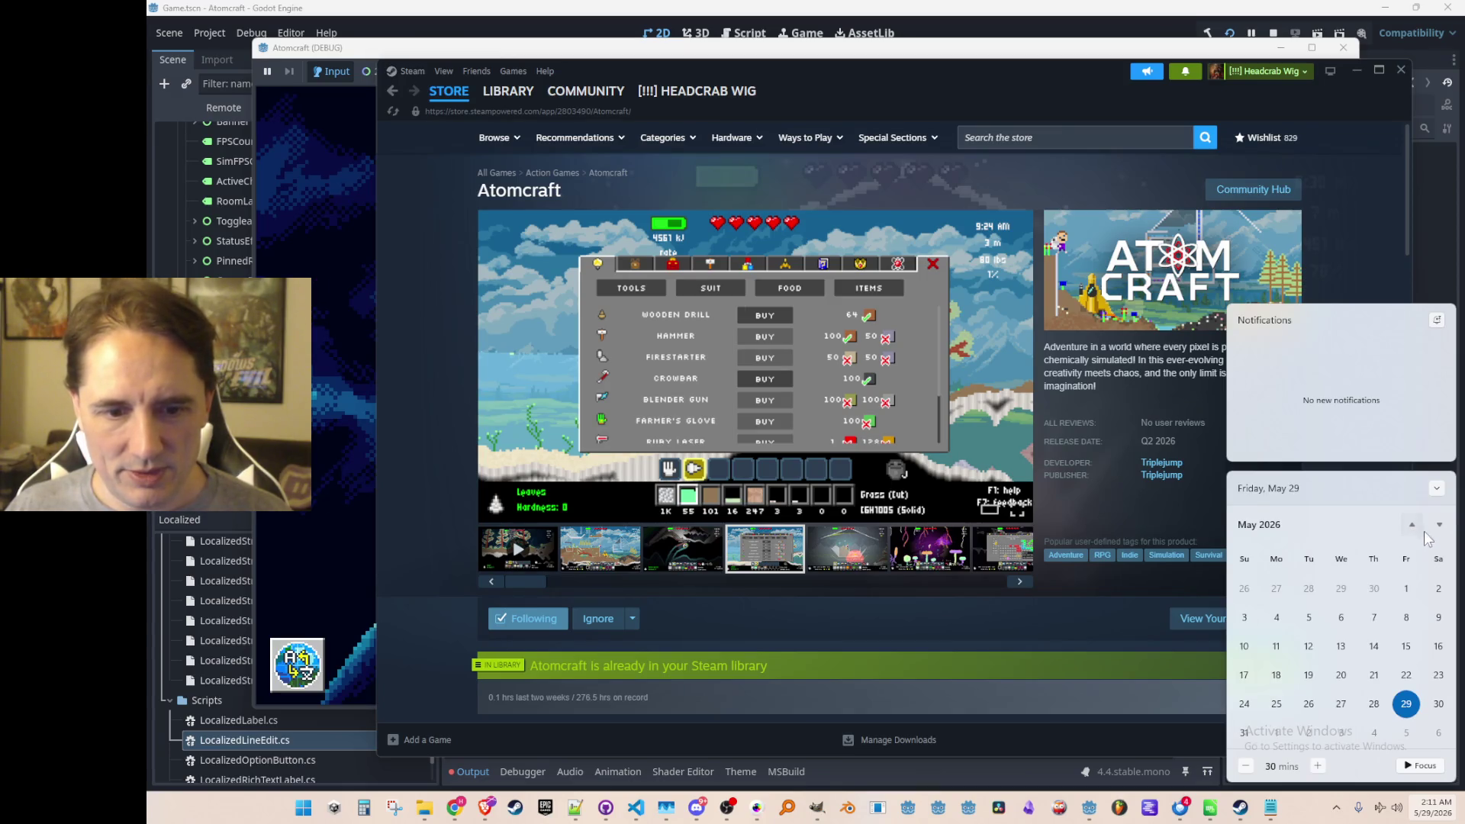
{"action": "left_click", "coordinate": [1069, 93]}
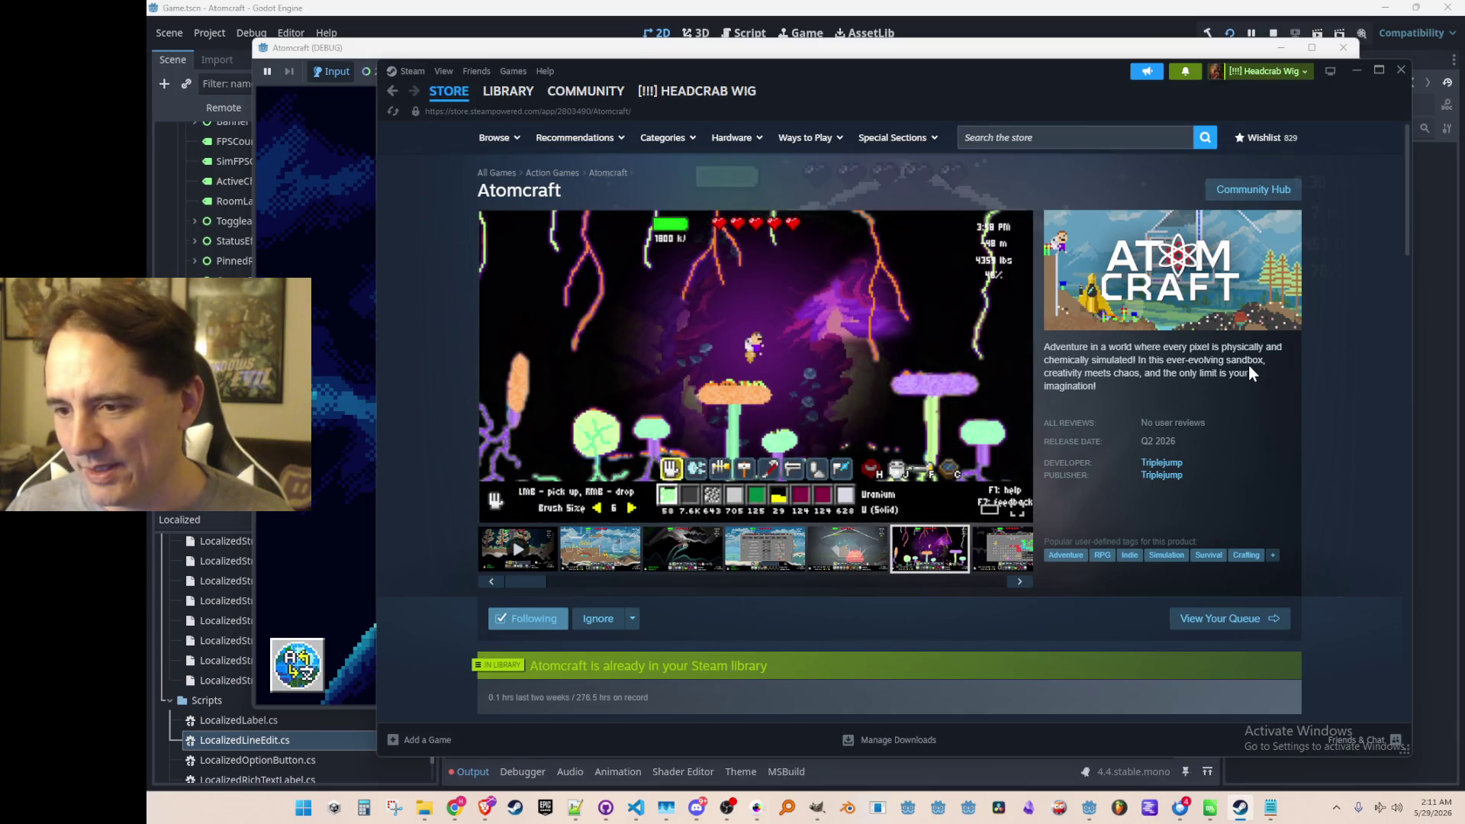
Step through the Atomcraft store screenshots, wrapping around to the first trailer and second screenshot.
{"action": "triple_click", "coordinate": [1249, 356]}
{"action": "left_click", "coordinate": [1261, 372]}
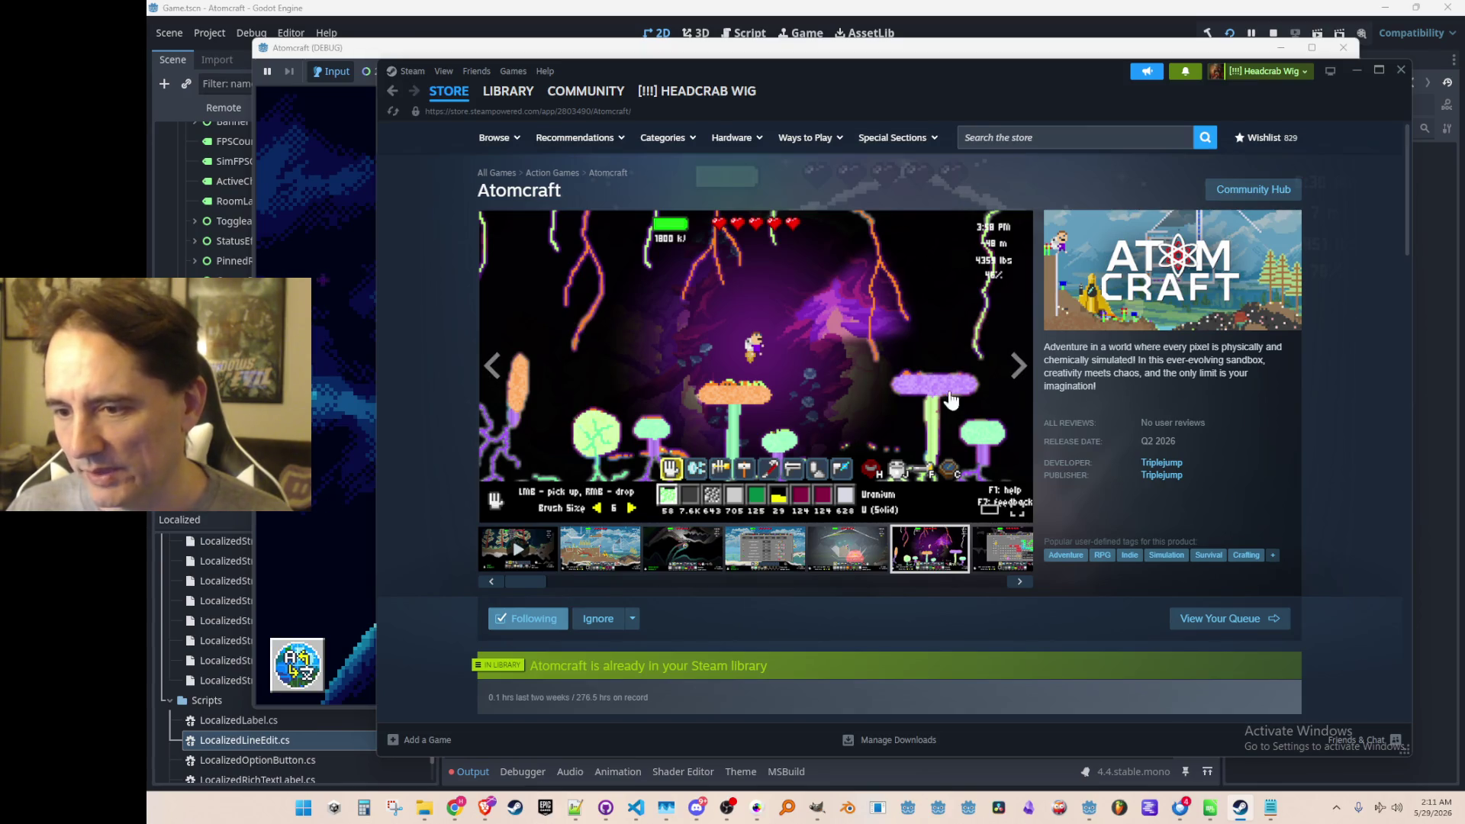
{"action": "left_click", "coordinate": [1021, 368]}
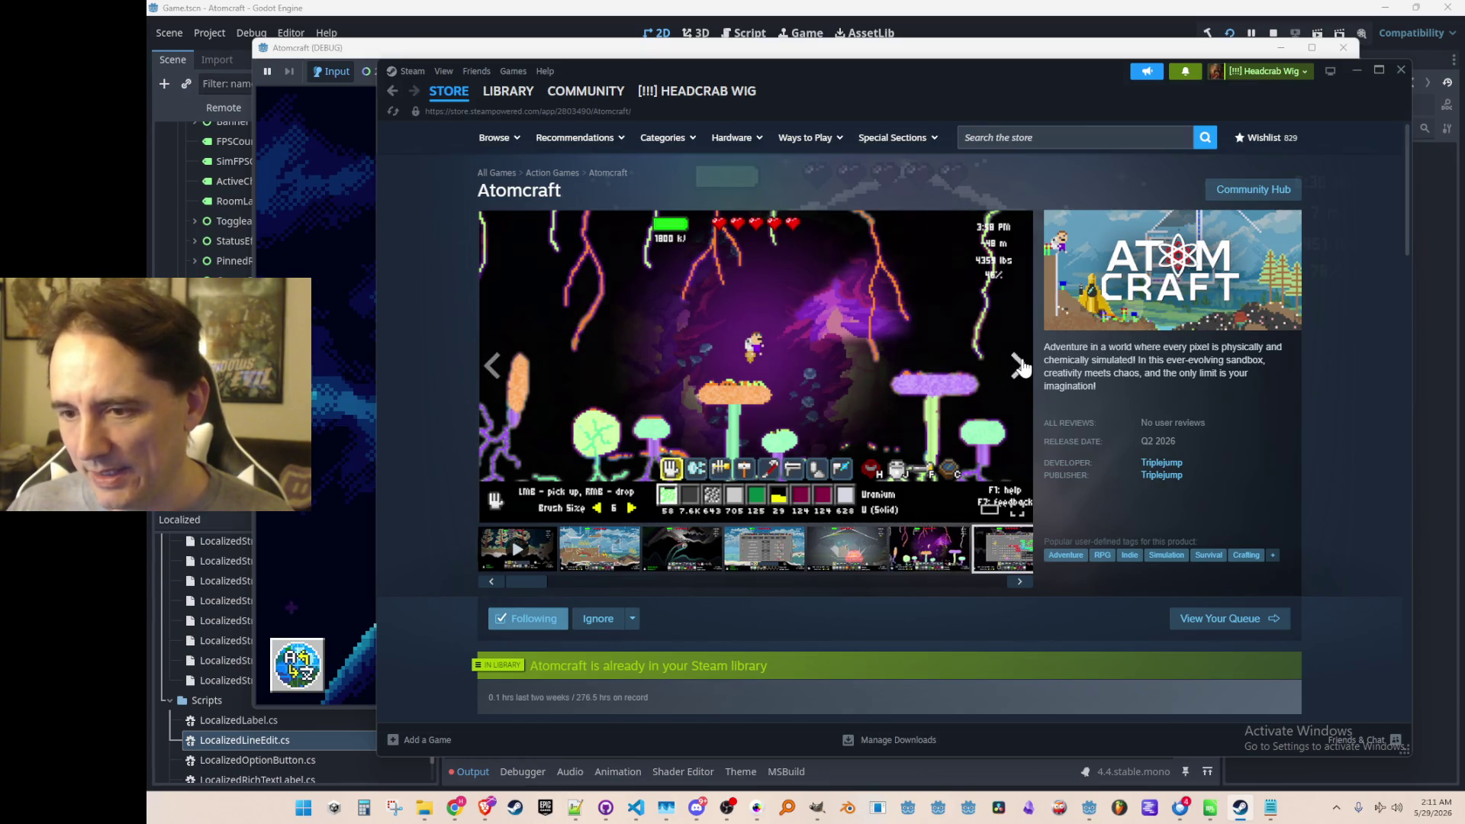
{"action": "left_click", "coordinate": [1021, 368]}
{"action": "left_click", "coordinate": [1021, 369]}
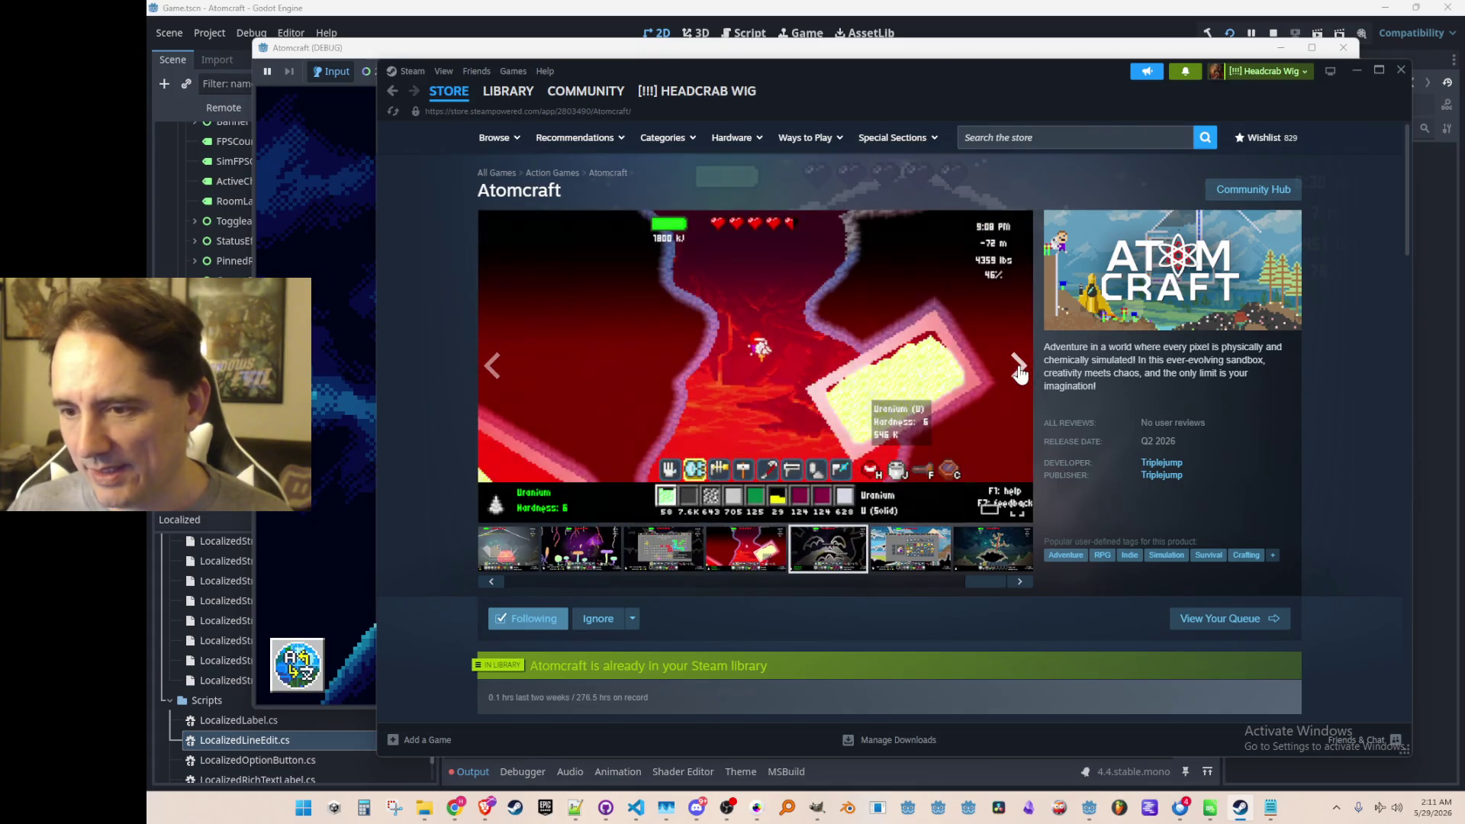
{"action": "left_click", "coordinate": [1021, 369]}
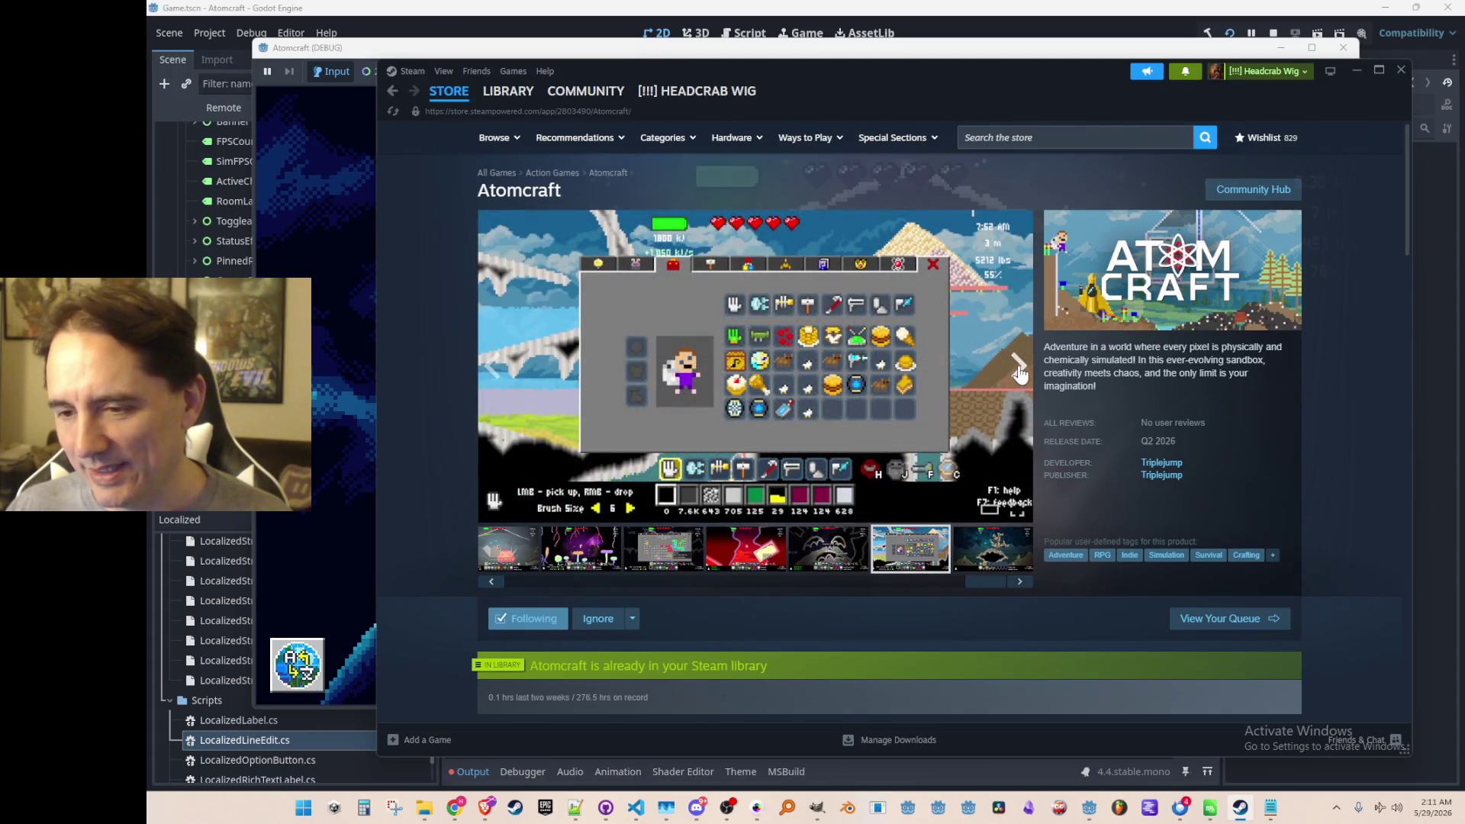
{"action": "left_click", "coordinate": [1020, 369]}
{"action": "left_click", "coordinate": [1020, 372]}
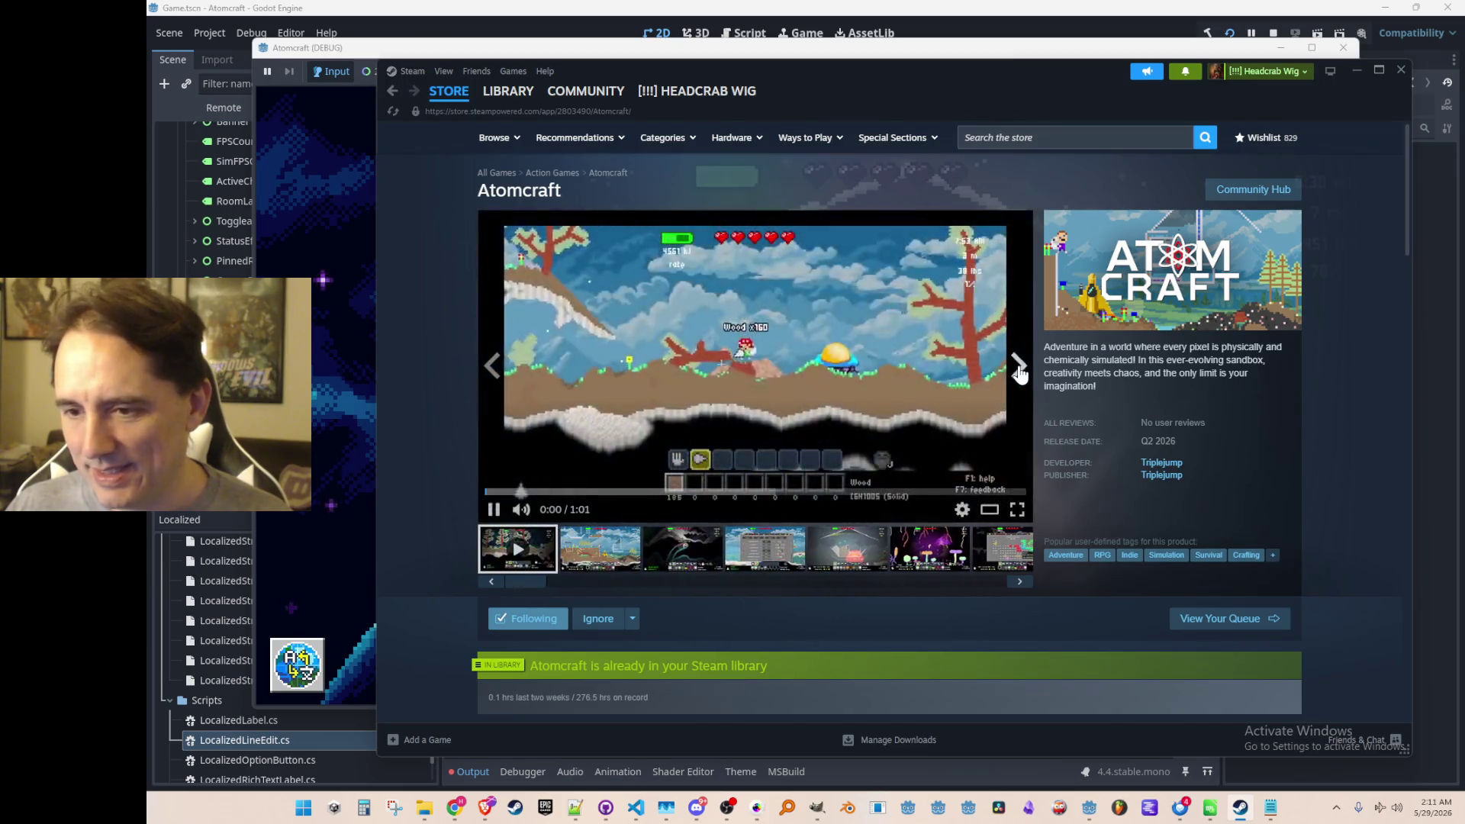
{"action": "left_click", "coordinate": [1020, 372]}
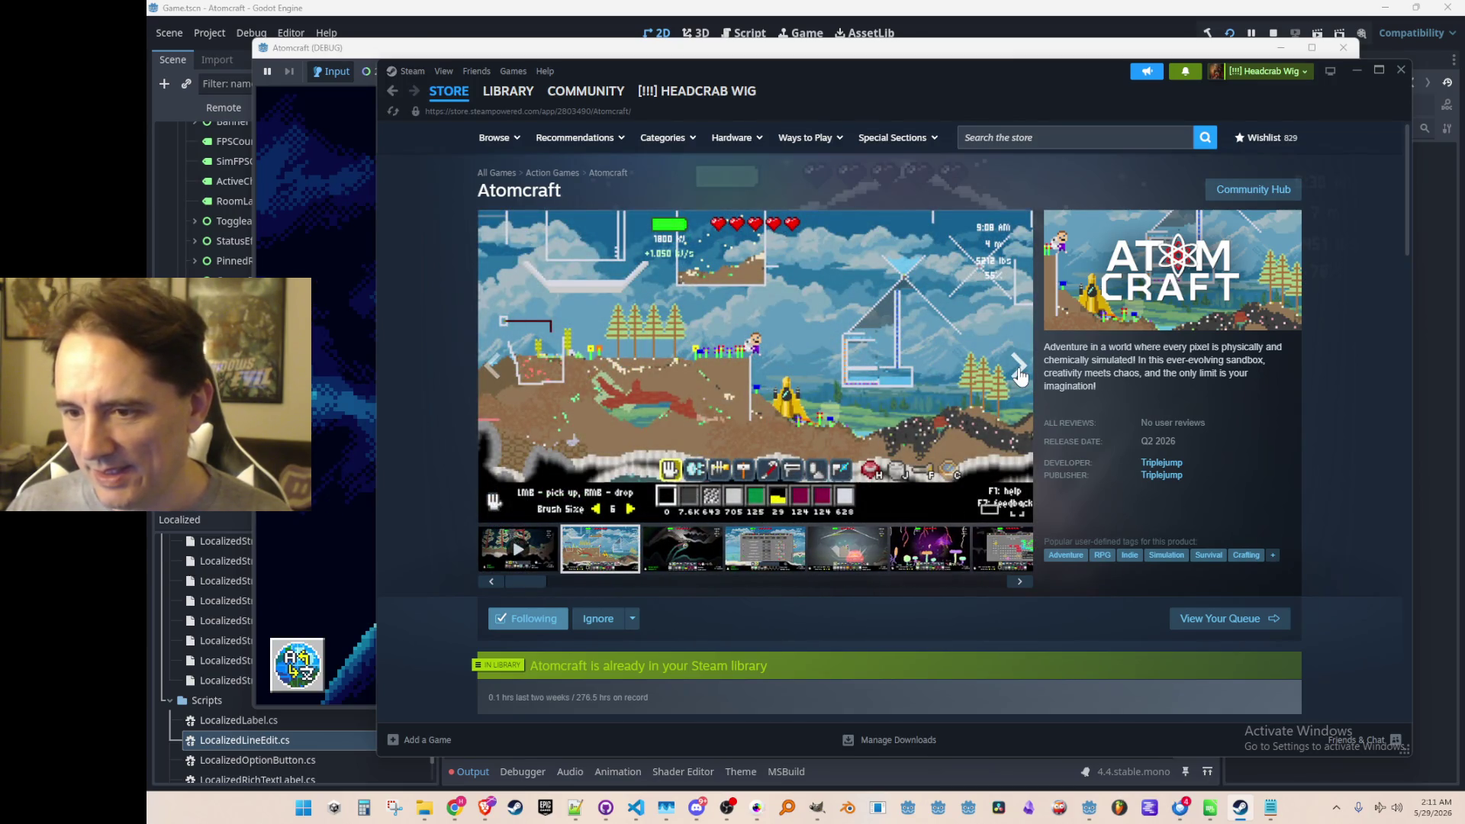
Minimize Steam to reveal the Atomcraft debug title screen.
{"action": "scroll", "coordinate": [1106, 359], "scroll_direction": "down", "scroll_amount": 2}
{"action": "scroll", "coordinate": [1037, 374], "scroll_direction": "up", "scroll_amount": 2}
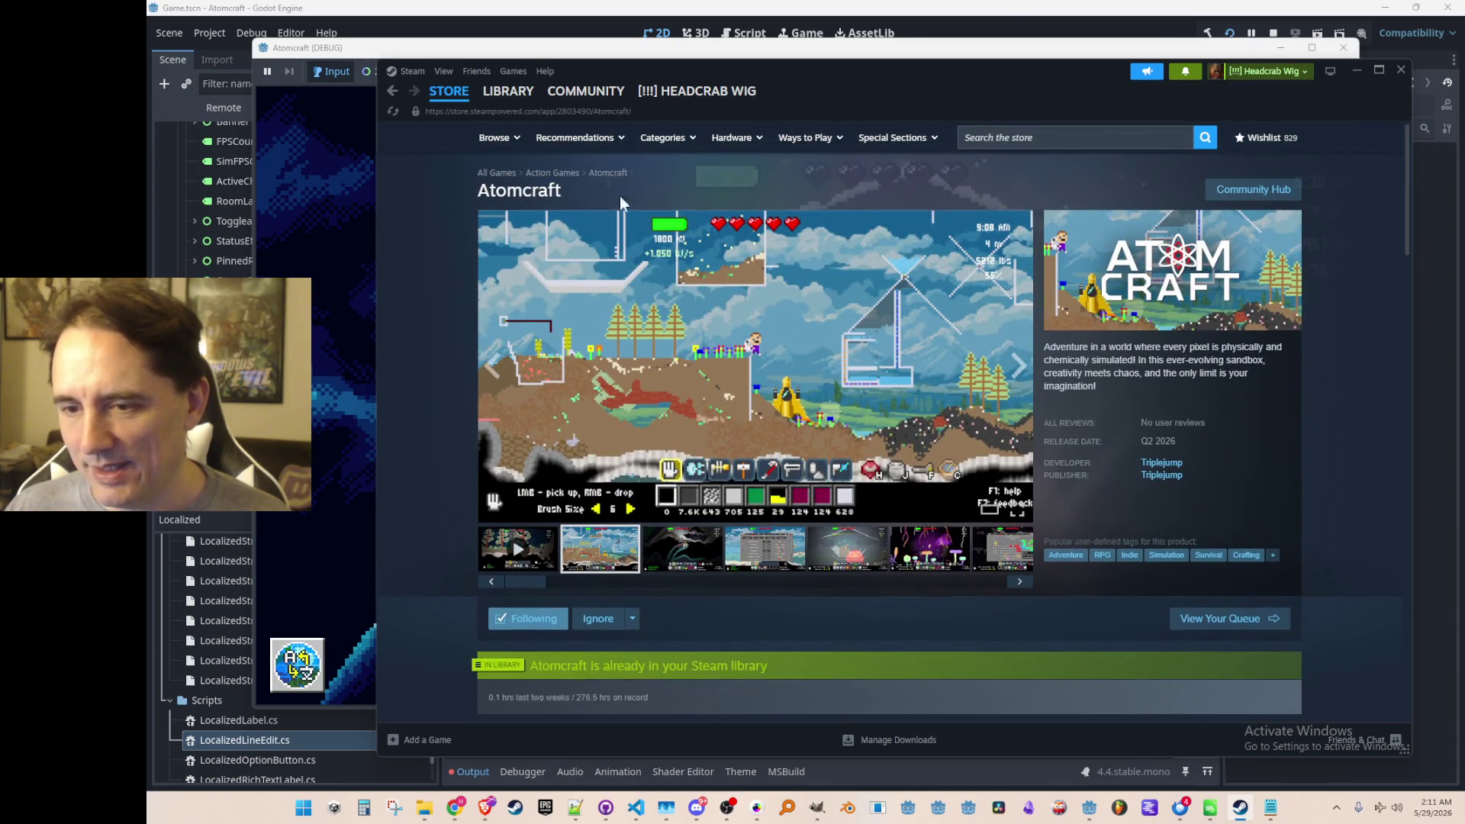
{"action": "left_click", "coordinate": [1356, 70]}
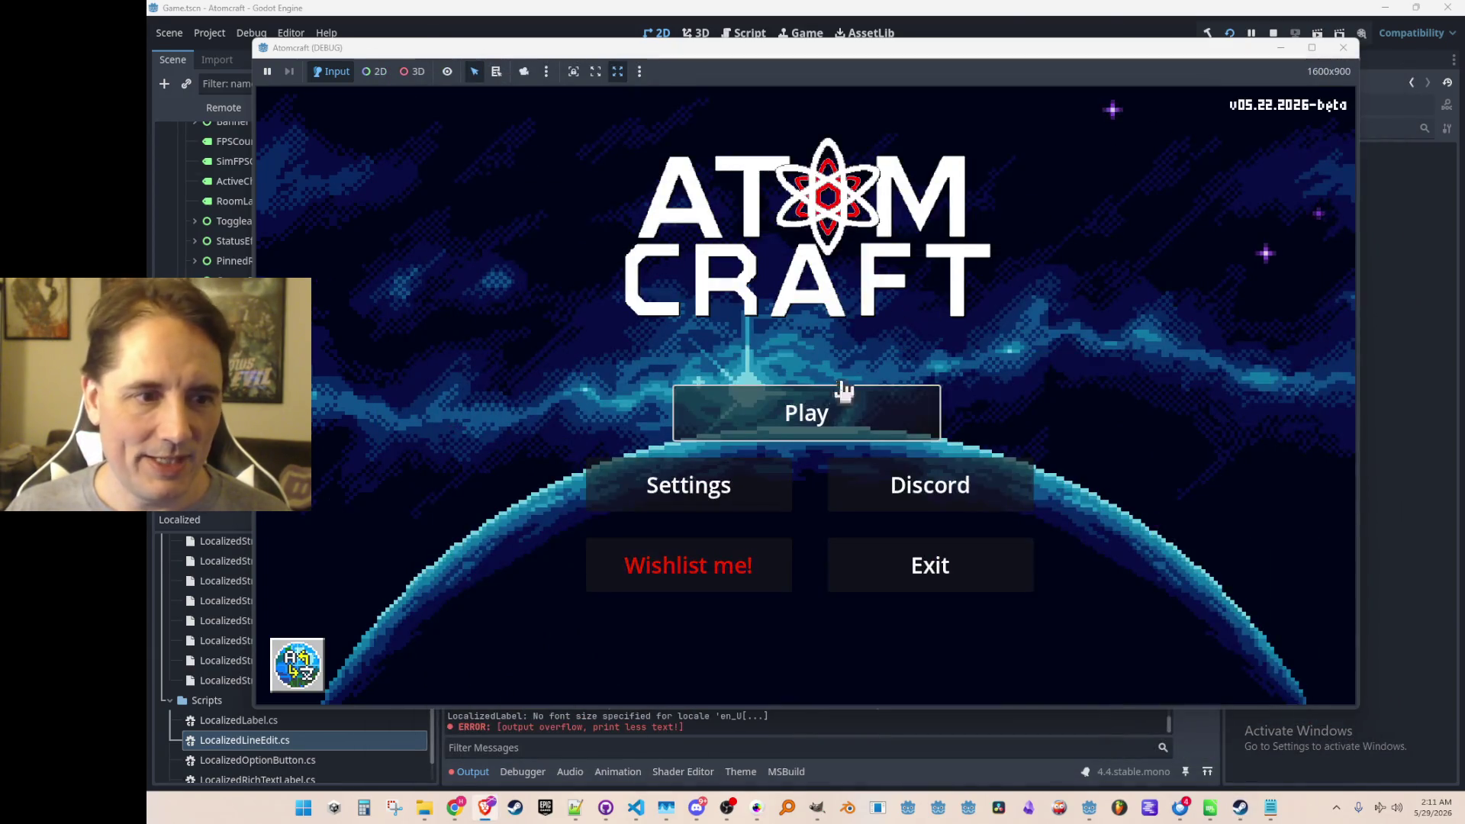
Start Play, choose the test player profile and load the NPC TEST H world.
{"action": "left_click", "coordinate": [842, 396]}
{"action": "scroll", "coordinate": [816, 420], "scroll_direction": "down", "scroll_amount": 3}
{"action": "scroll", "coordinate": [775, 435], "scroll_direction": "down", "scroll_amount": 2}
{"action": "left_click", "coordinate": [775, 435]}
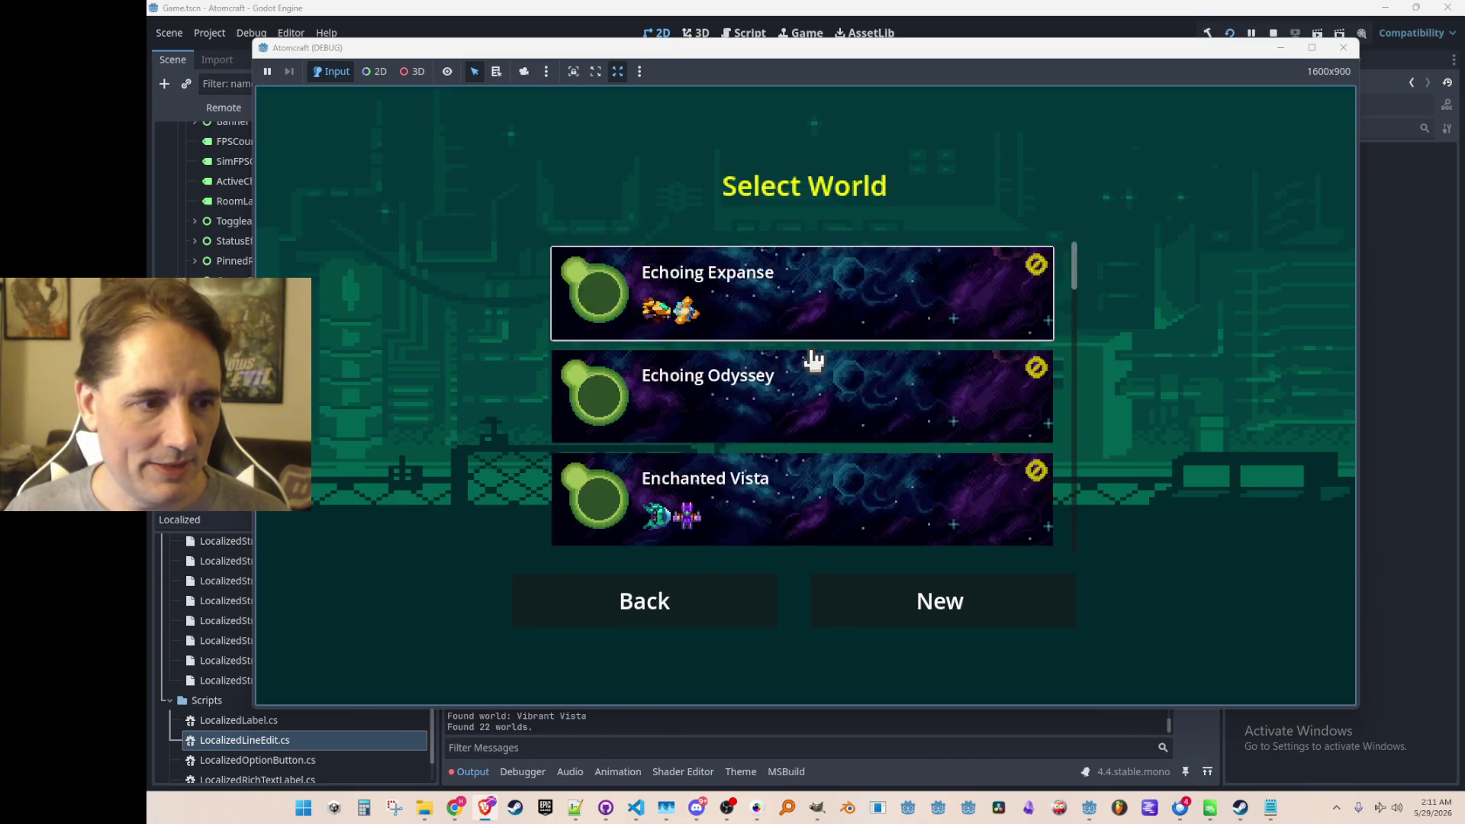
{"action": "scroll", "coordinate": [814, 379], "scroll_direction": "down", "scroll_amount": 8}
{"action": "scroll", "coordinate": [816, 397], "scroll_direction": "down", "scroll_amount": 7}
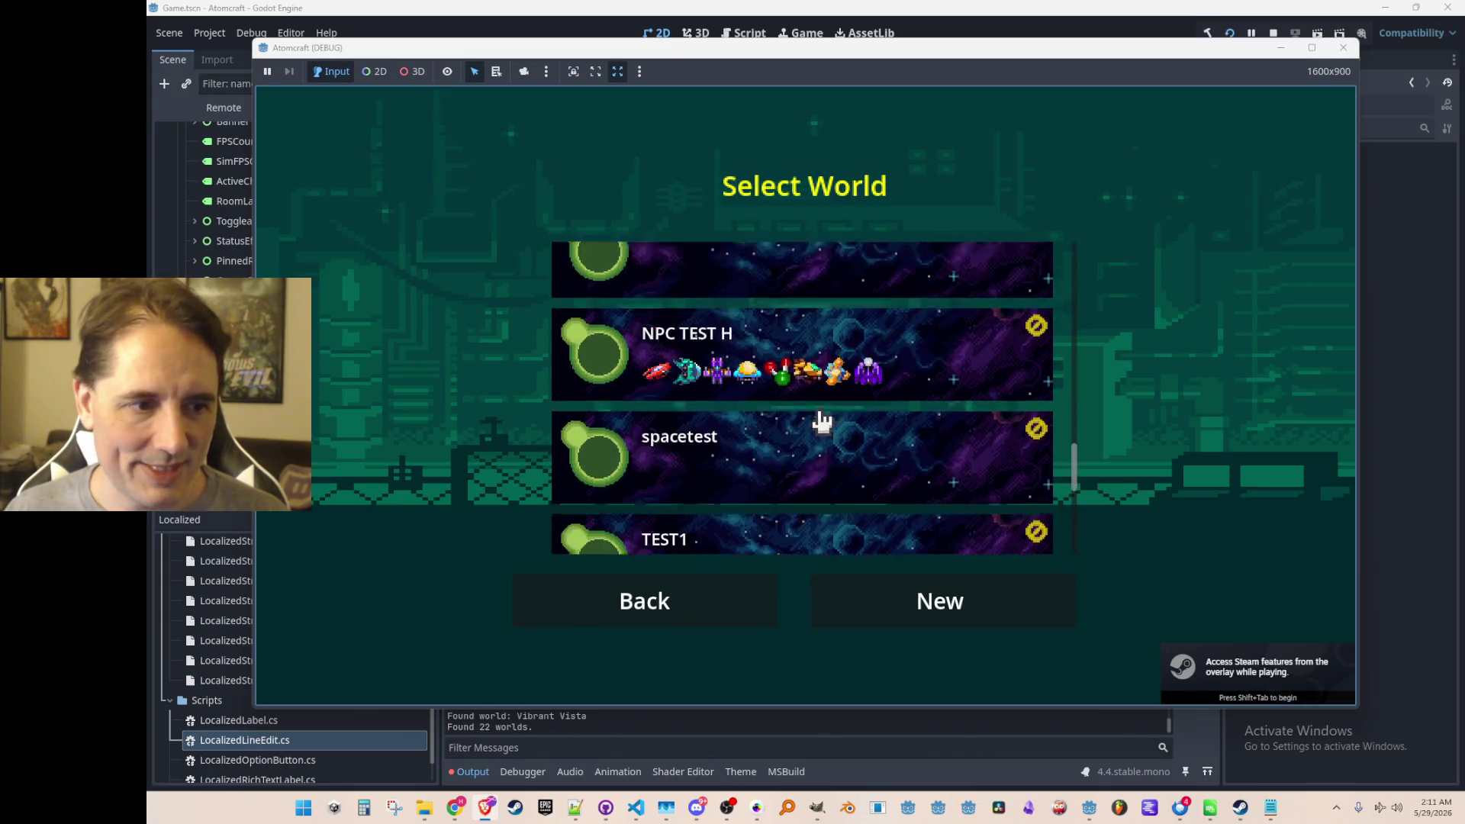
{"action": "scroll", "coordinate": [816, 427], "scroll_direction": "up", "scroll_amount": 1}
{"action": "left_click", "coordinate": [821, 404]}
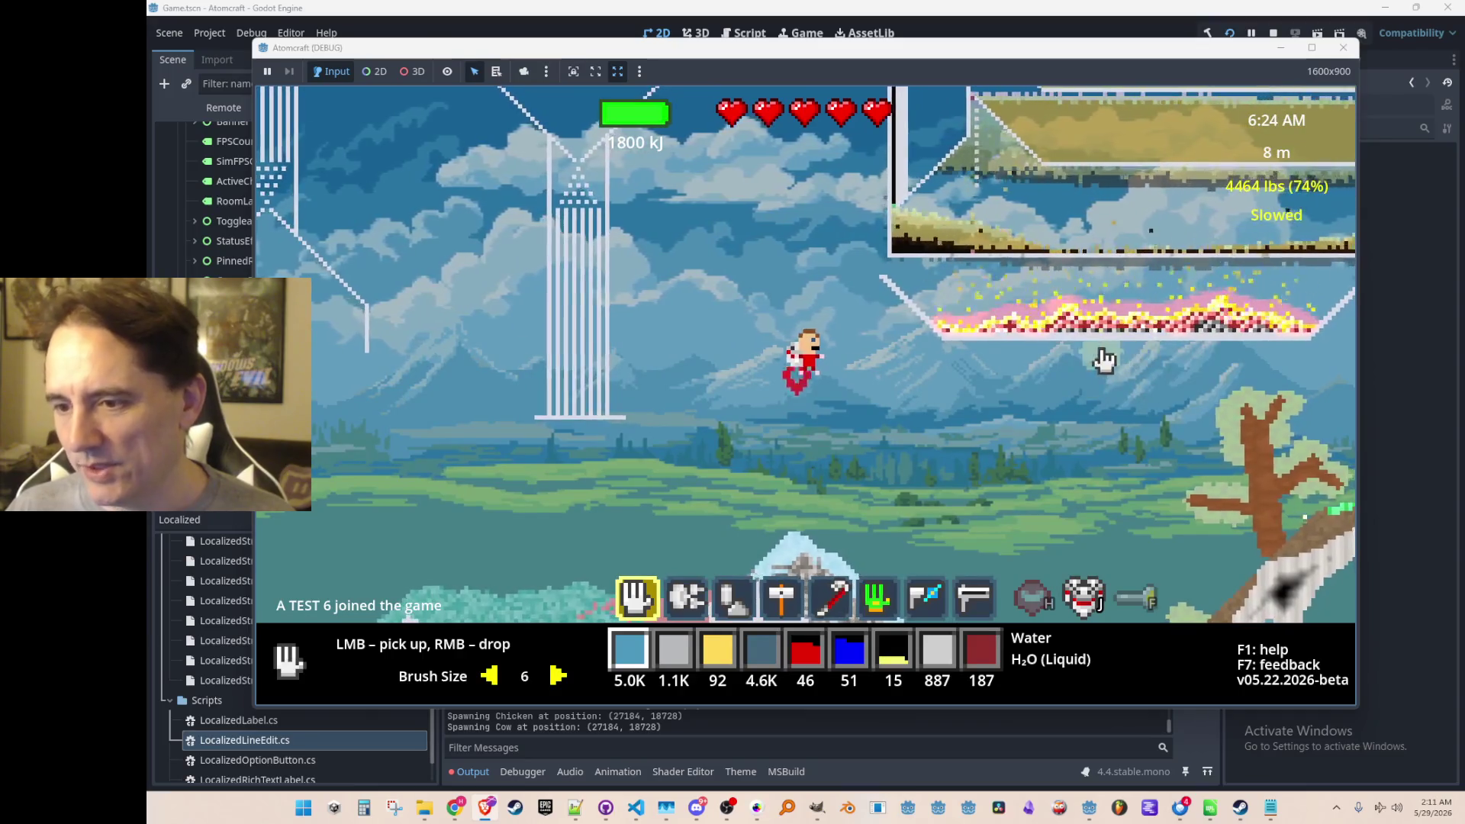
Fly the character upward past the test funnels and open the tech tree.
{"action": "key", "text": "w"}
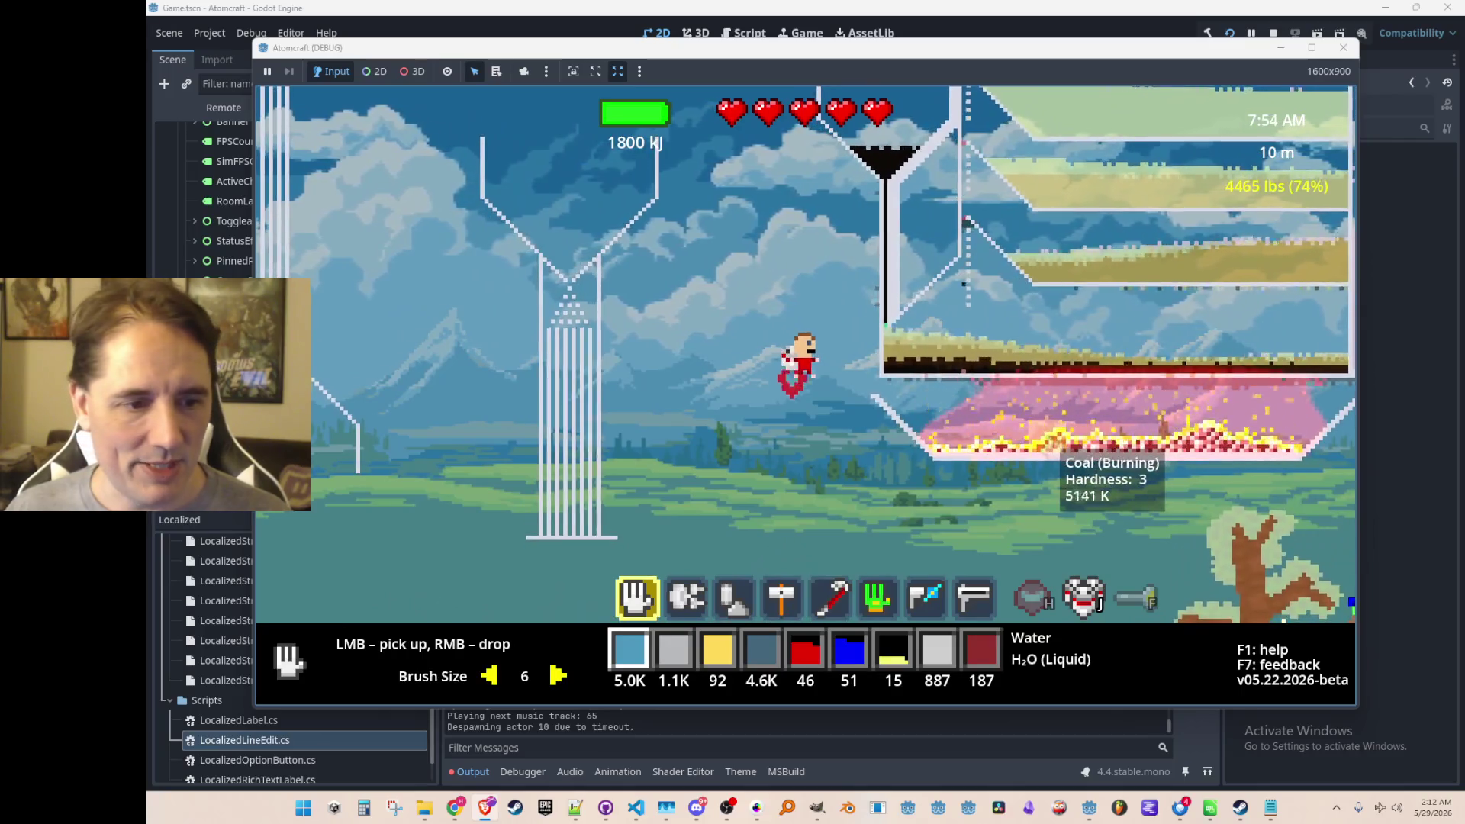
{"action": "key", "text": "Tab"}
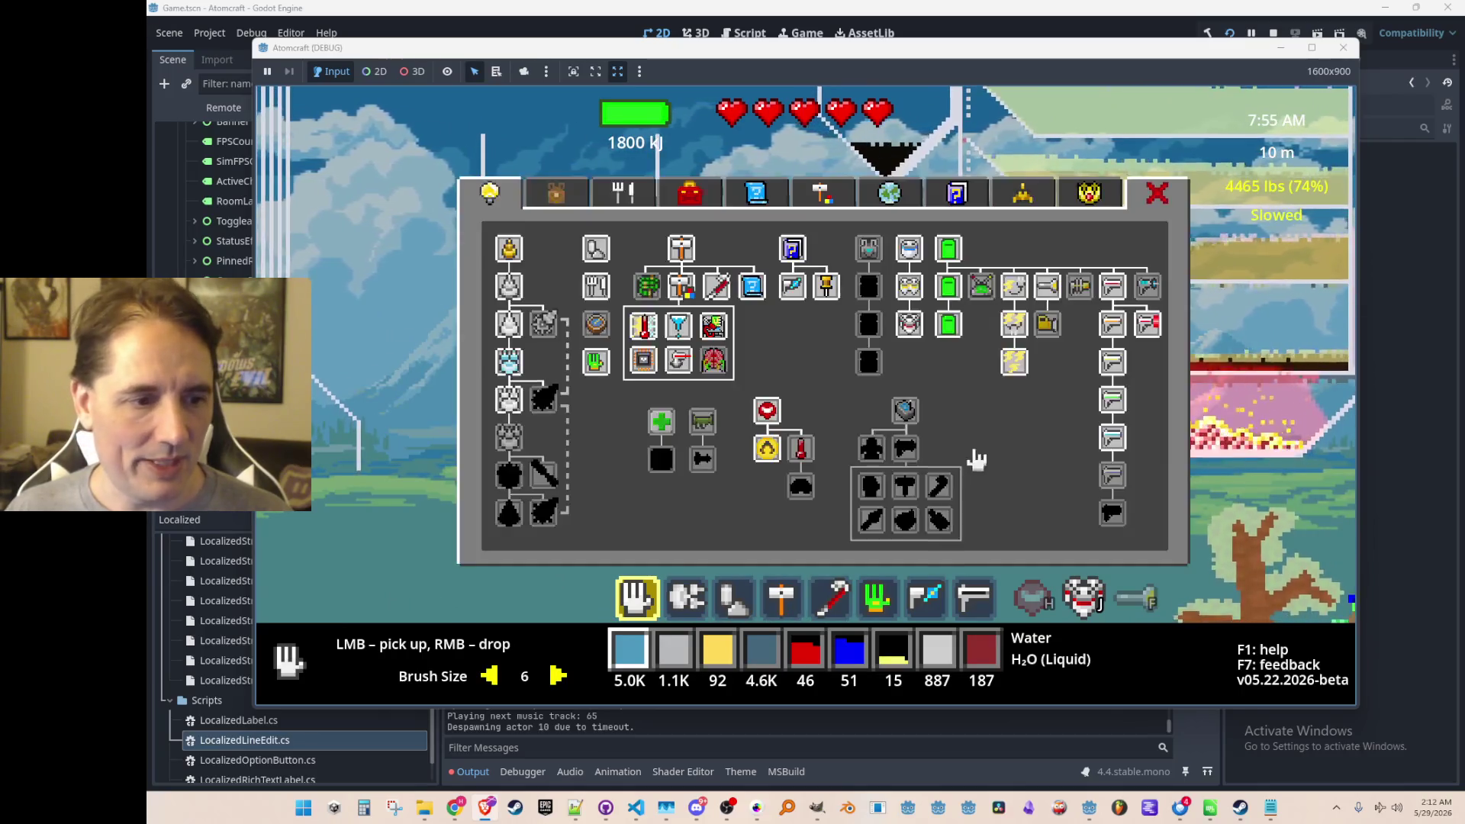
Filter the inventory for 'coal' and pick Charcoal as the material to place.
{"action": "left_click", "coordinate": [573, 195]}
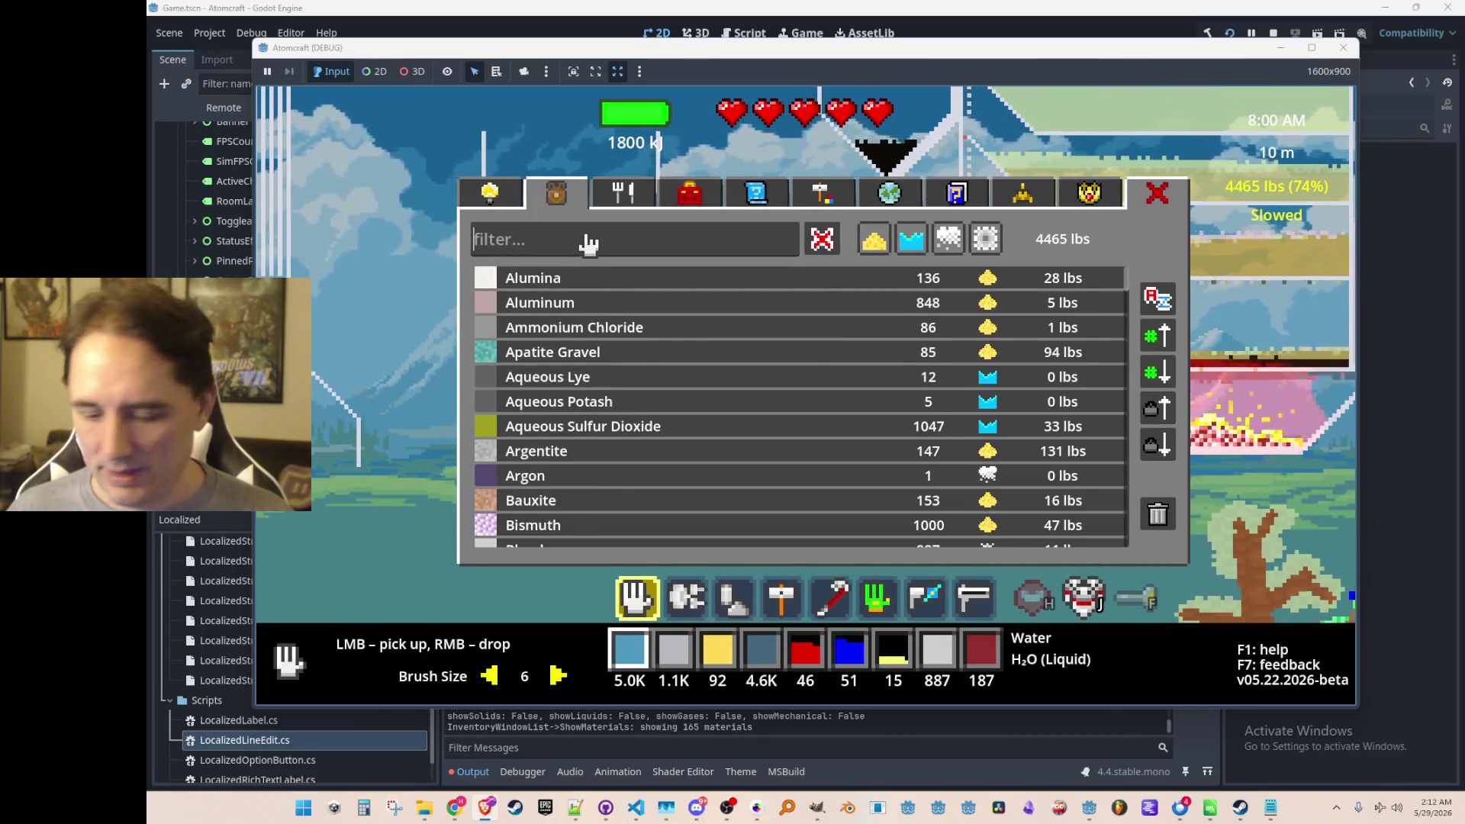
{"action": "type", "text": "coal"}
{"action": "left_click", "coordinate": [620, 296]}
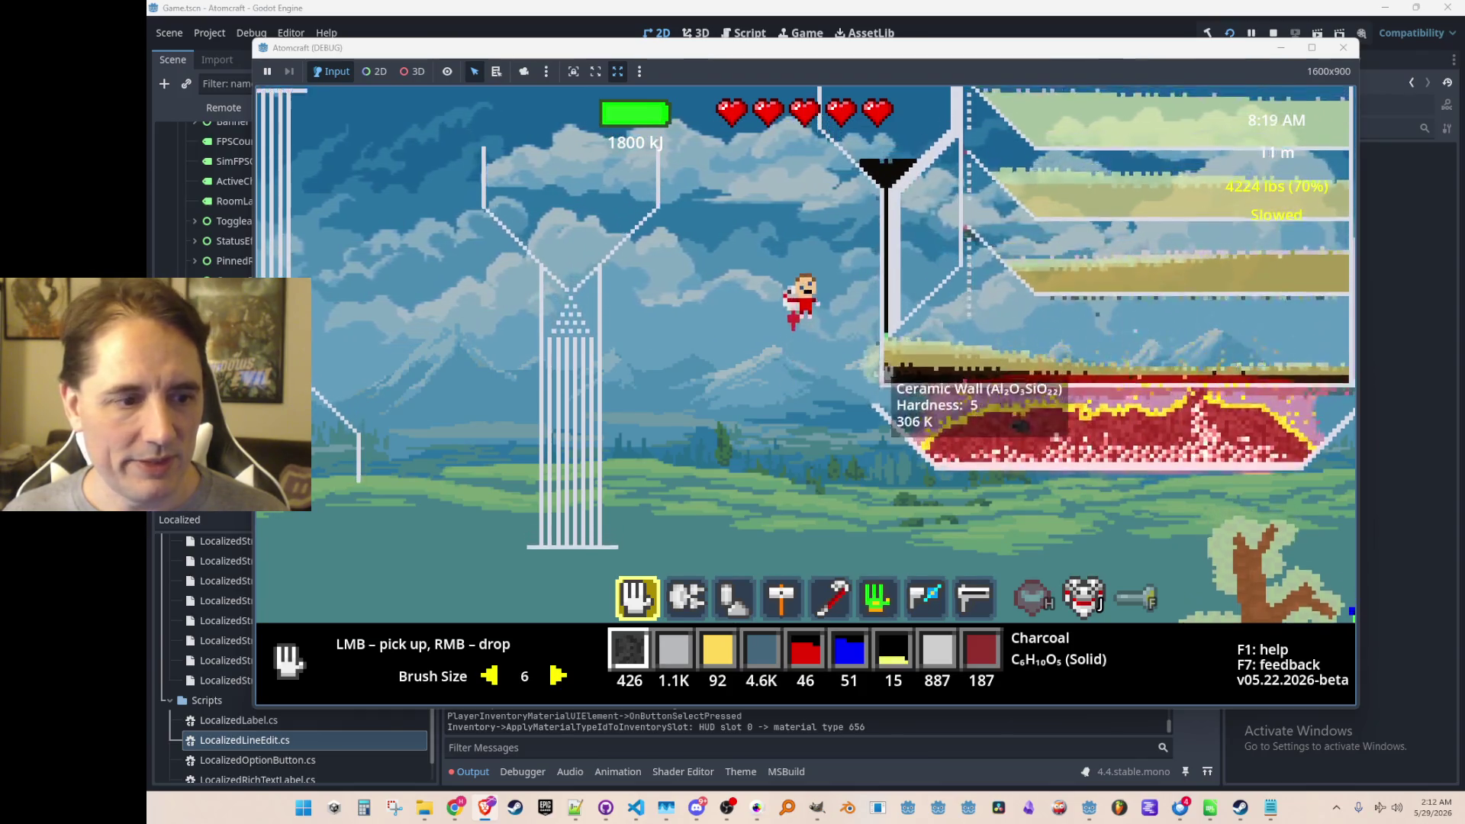
Fly left across the world to the V-shaped funnel and switch to the pick-up/drop tool.
{"action": "scroll", "coordinate": [870, 370], "scroll_direction": "down", "scroll_amount": 4}
{"action": "scroll", "coordinate": [869, 370], "scroll_direction": "down", "scroll_amount": 2}
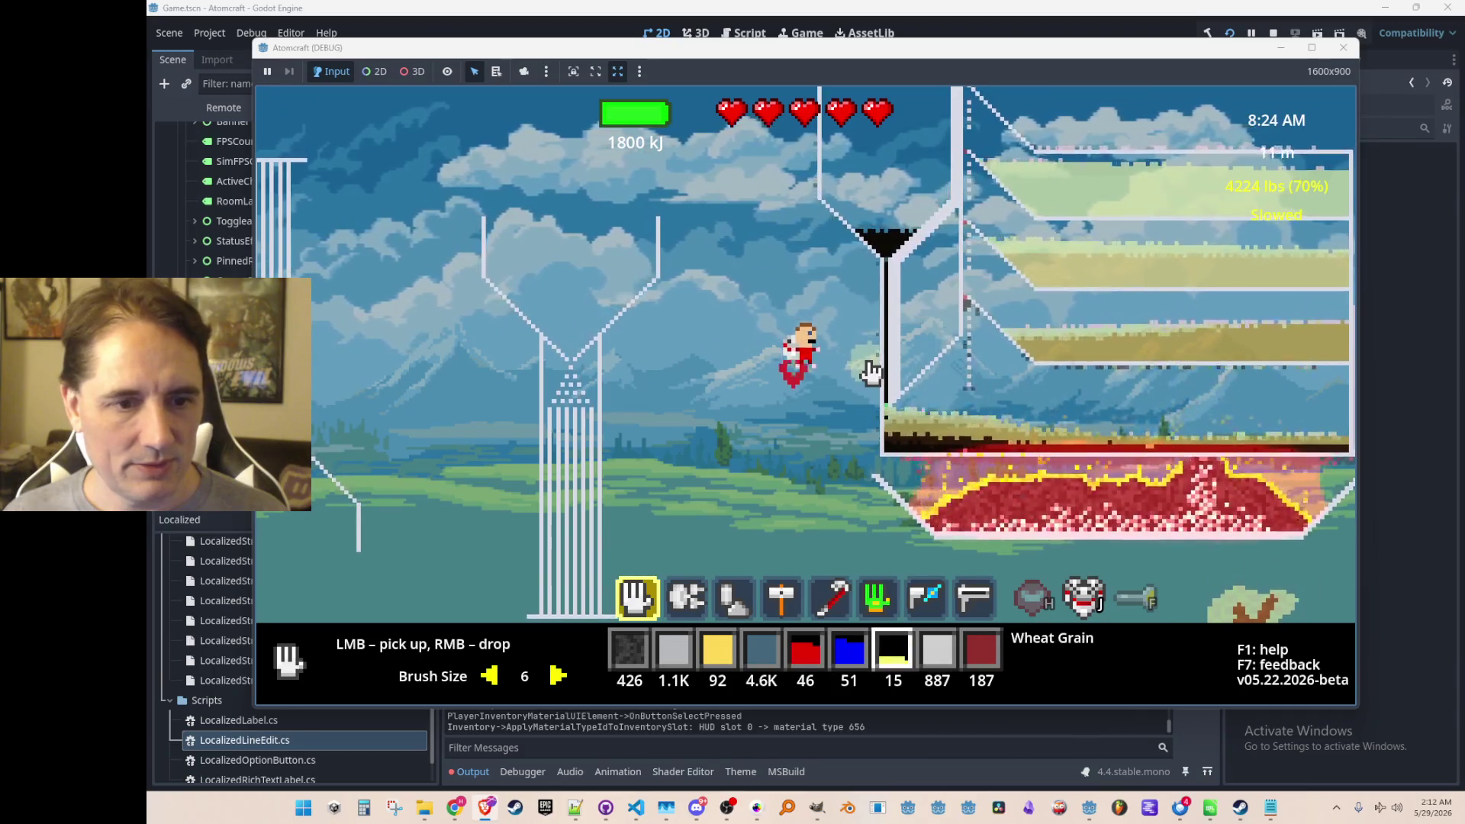
{"action": "key", "text": "a"}
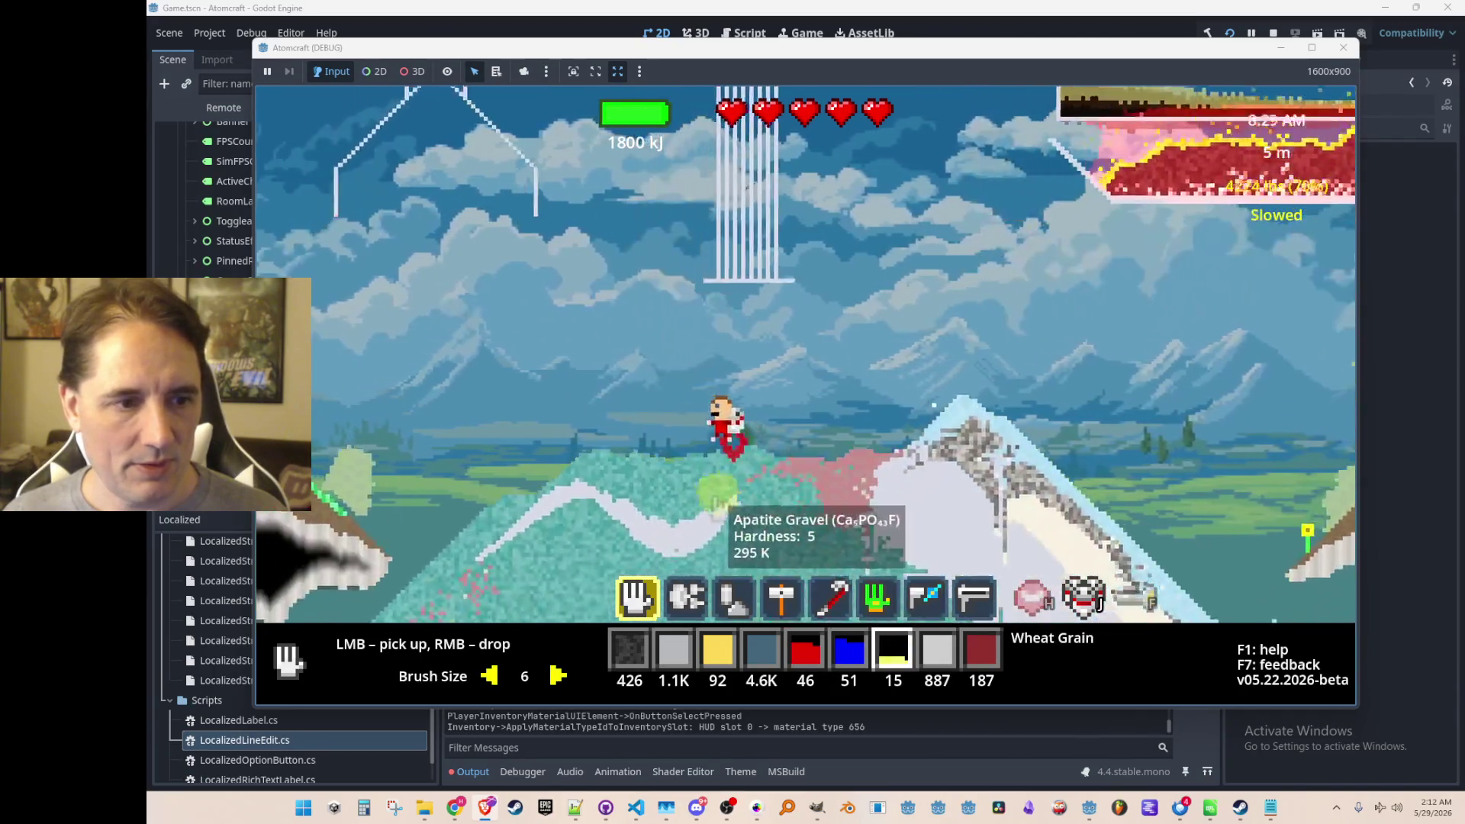
{"action": "key", "text": "2"}
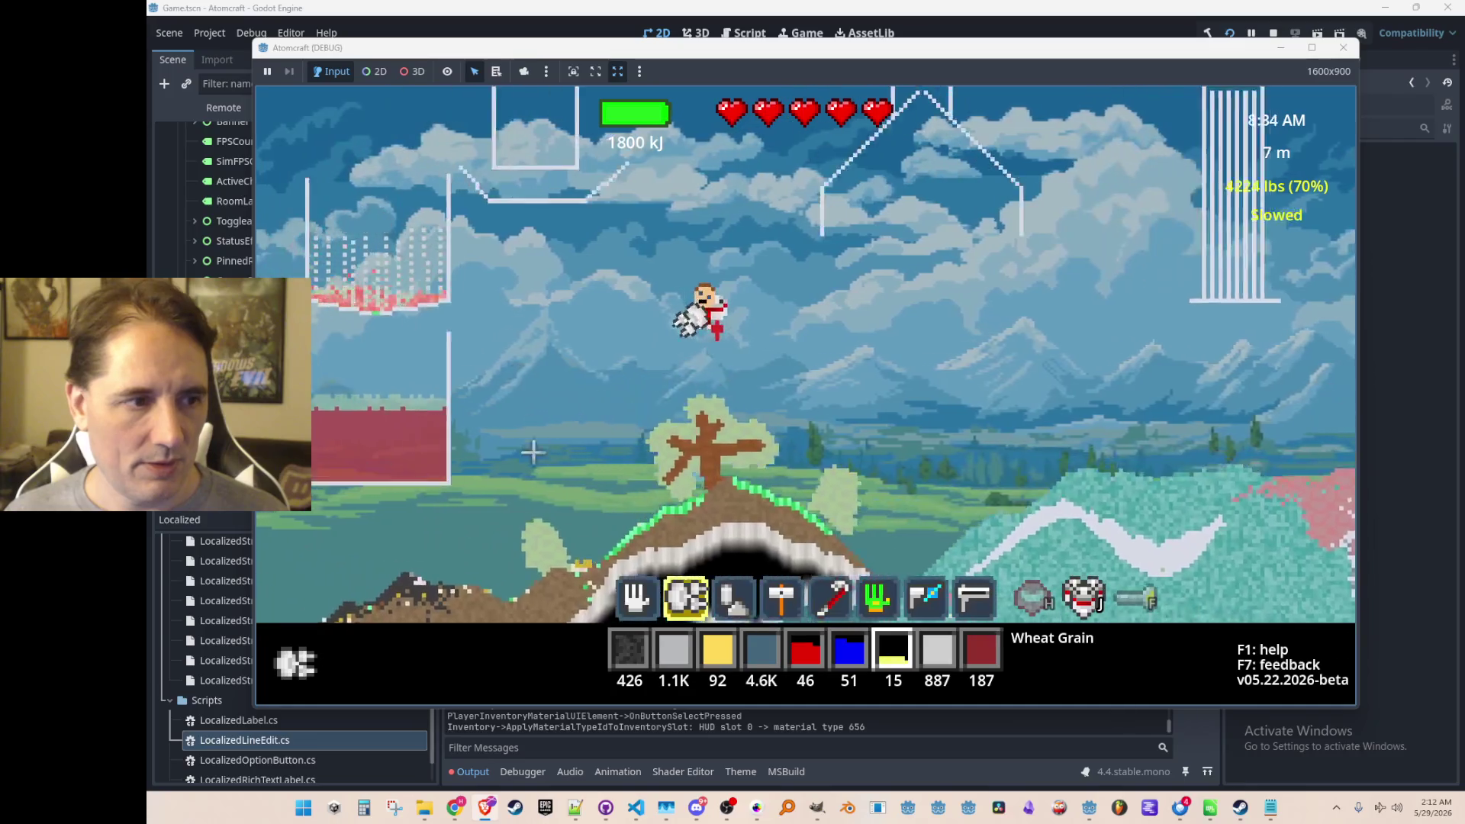
{"action": "key", "text": "w"}
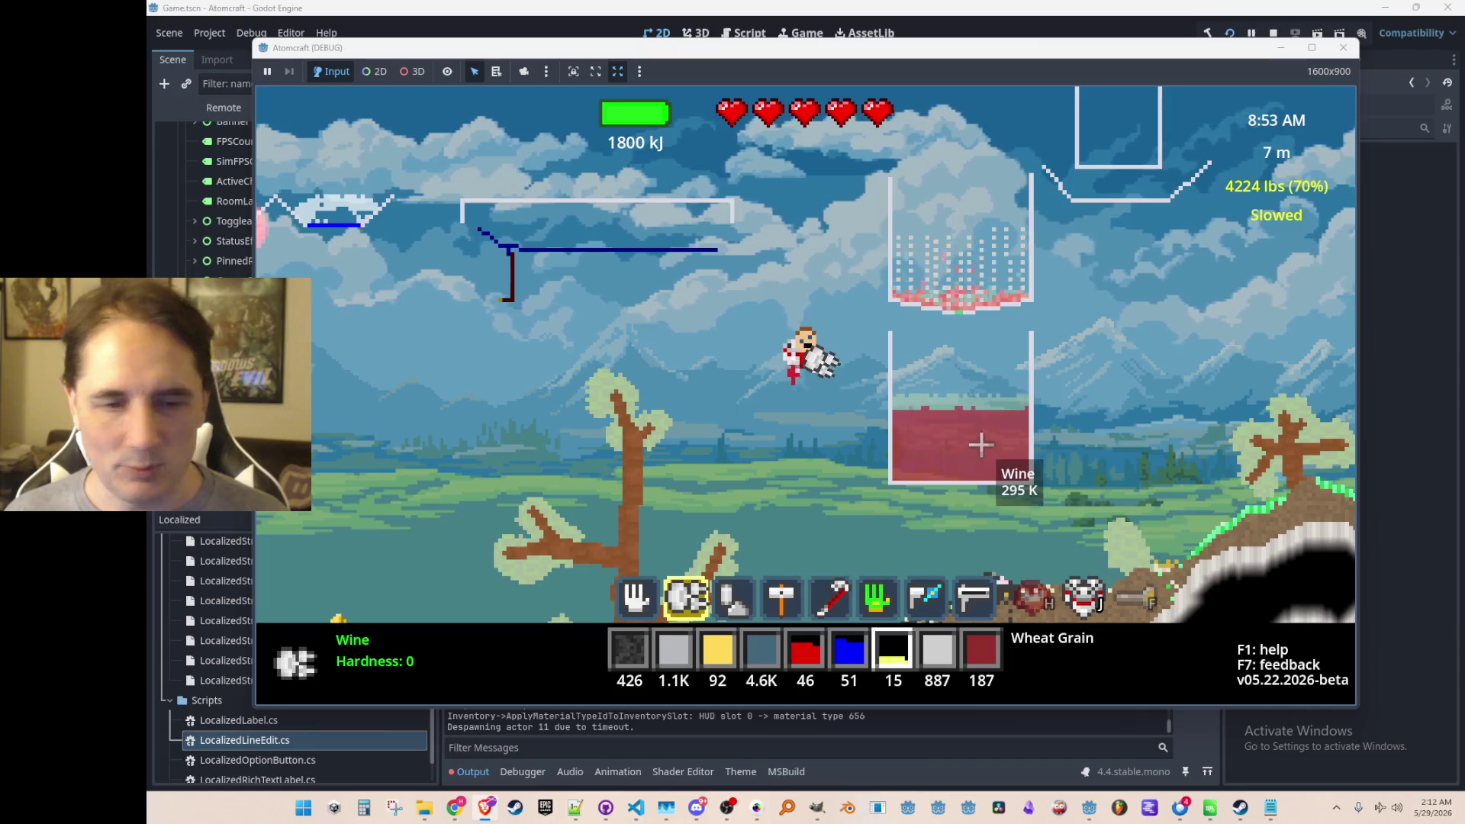
{"action": "key", "text": "a"}
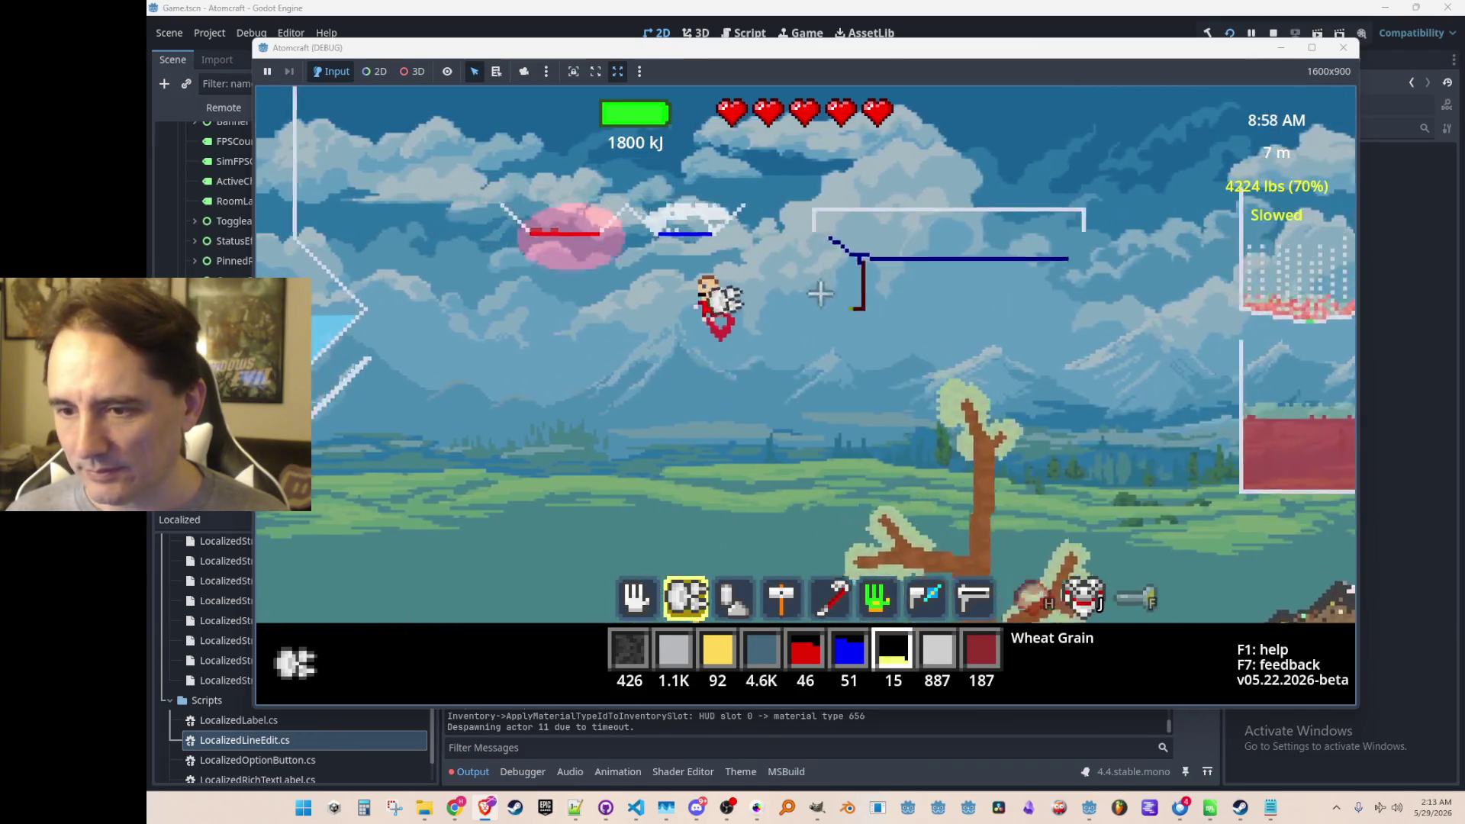
{"action": "key", "text": "a"}
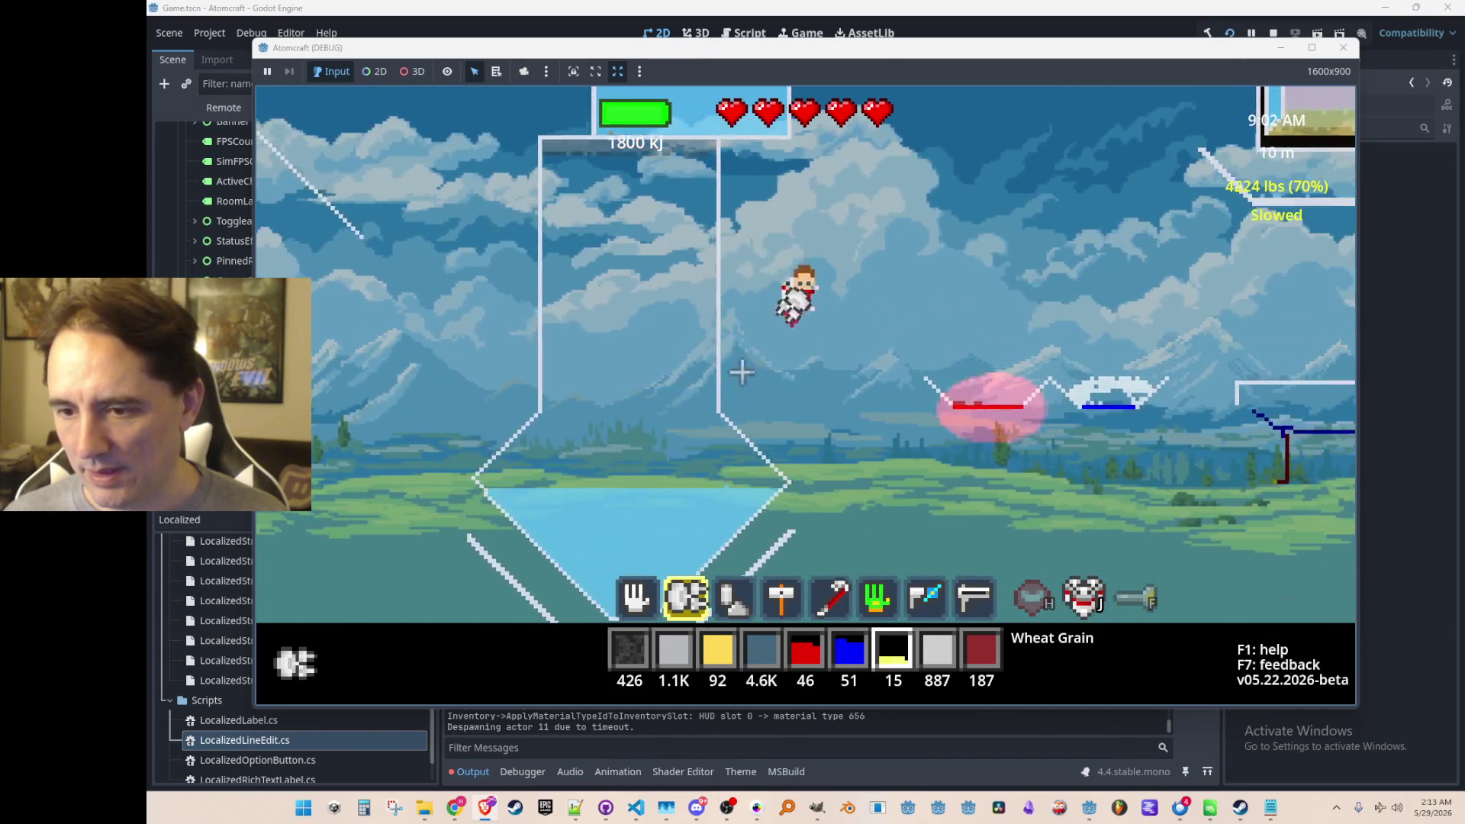
{"action": "scroll", "coordinate": [742, 372], "scroll_direction": "down", "scroll_amount": 3}
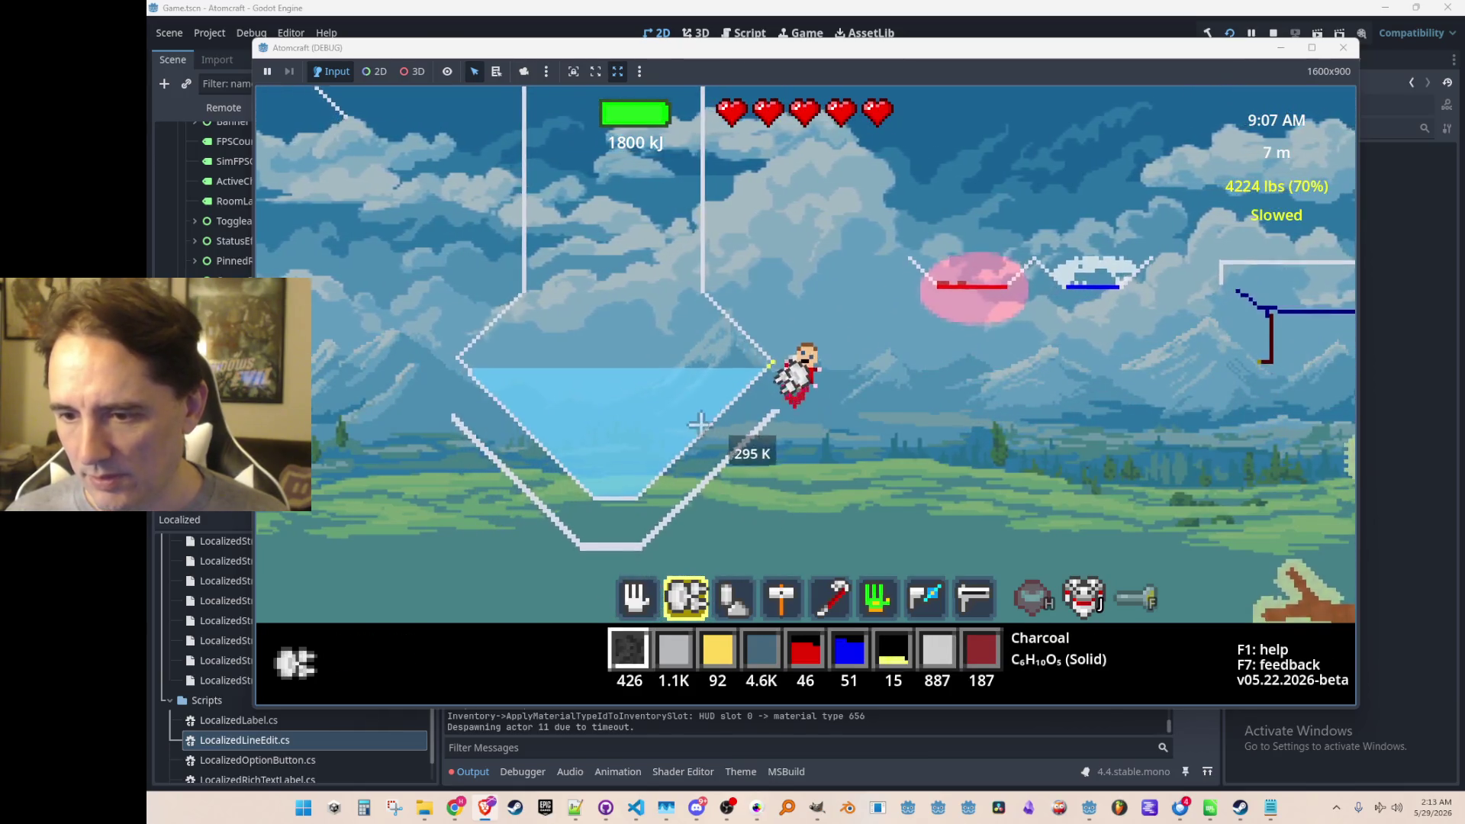
{"action": "key", "text": "1"}
Lay all the charcoal along the funnel's bottom slope, then fly up and away.
{"action": "mouse_move", "coordinate": [717, 436]}
{"action": "left_mouse_down"}
{"action": "mouse_move", "coordinate": [616, 502]}
{"action": "mouse_move", "coordinate": [568, 496]}
{"action": "mouse_move", "coordinate": [519, 454]}
{"action": "left_mouse_up"}
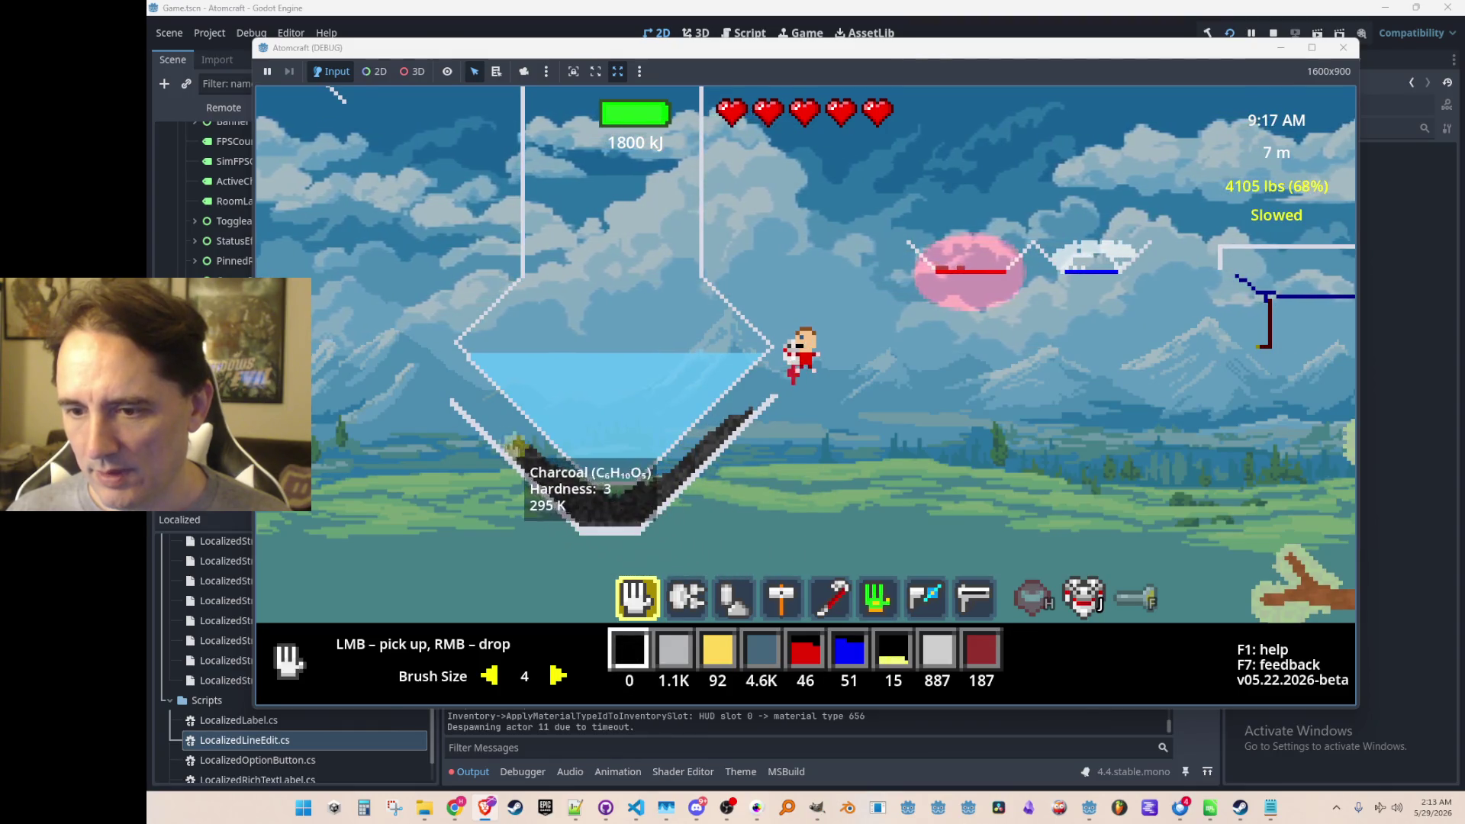
{"action": "scroll", "coordinate": [605, 495], "scroll_direction": "down", "scroll_amount": 2}
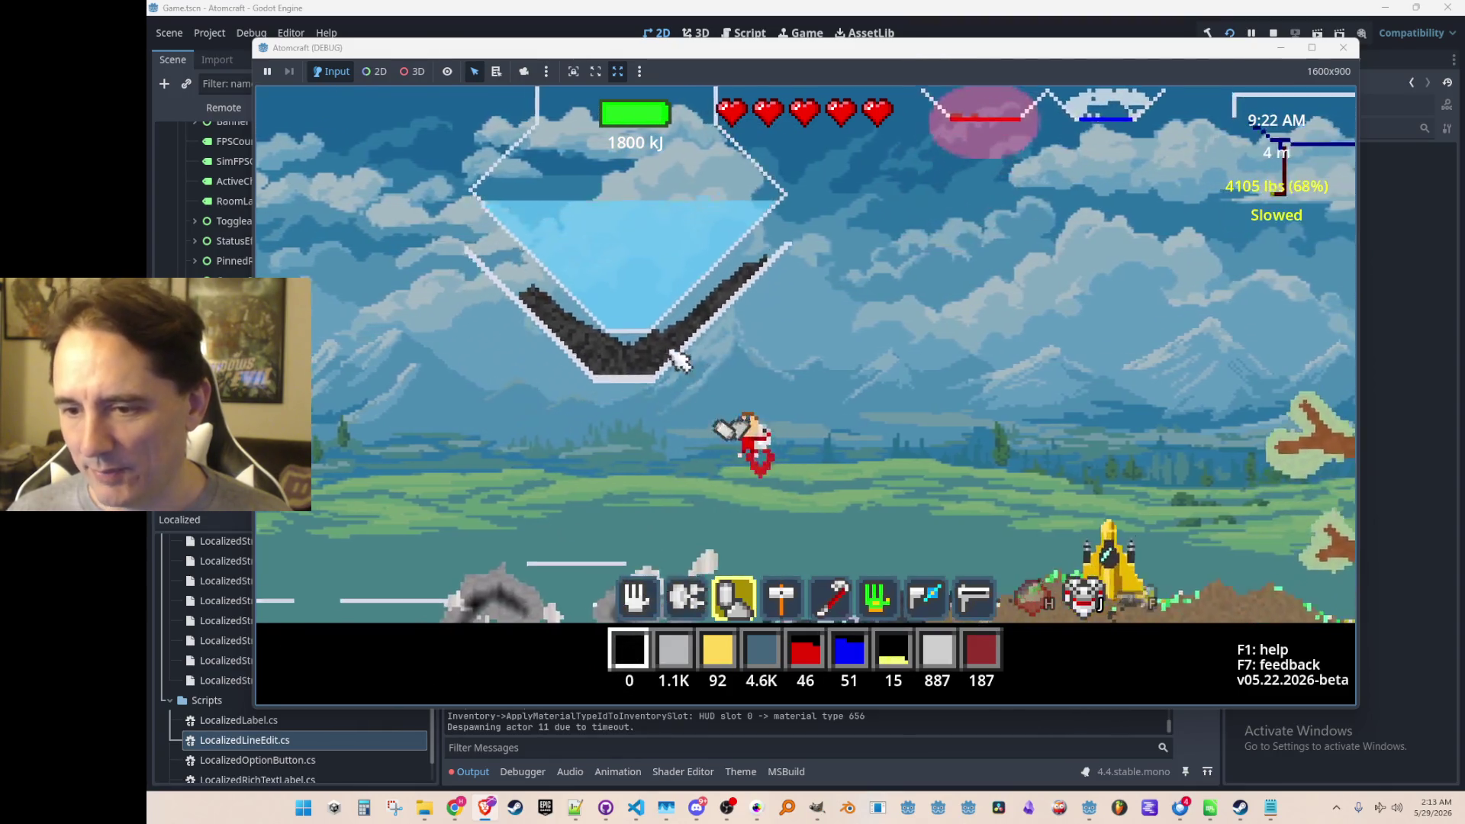
{"action": "key", "text": "w"}
{"action": "key", "text": "d"}
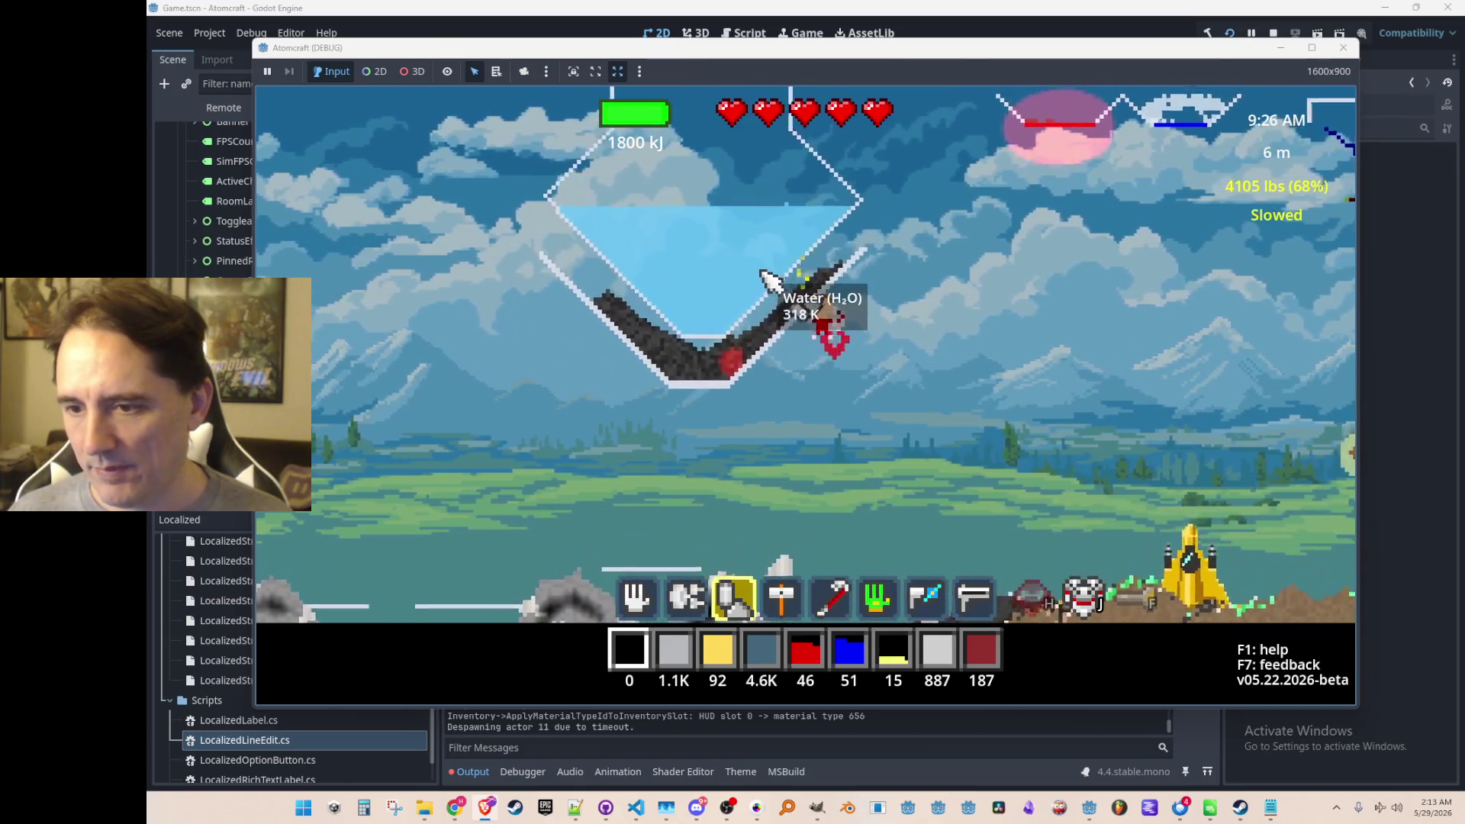
{"action": "key", "text": "a"}
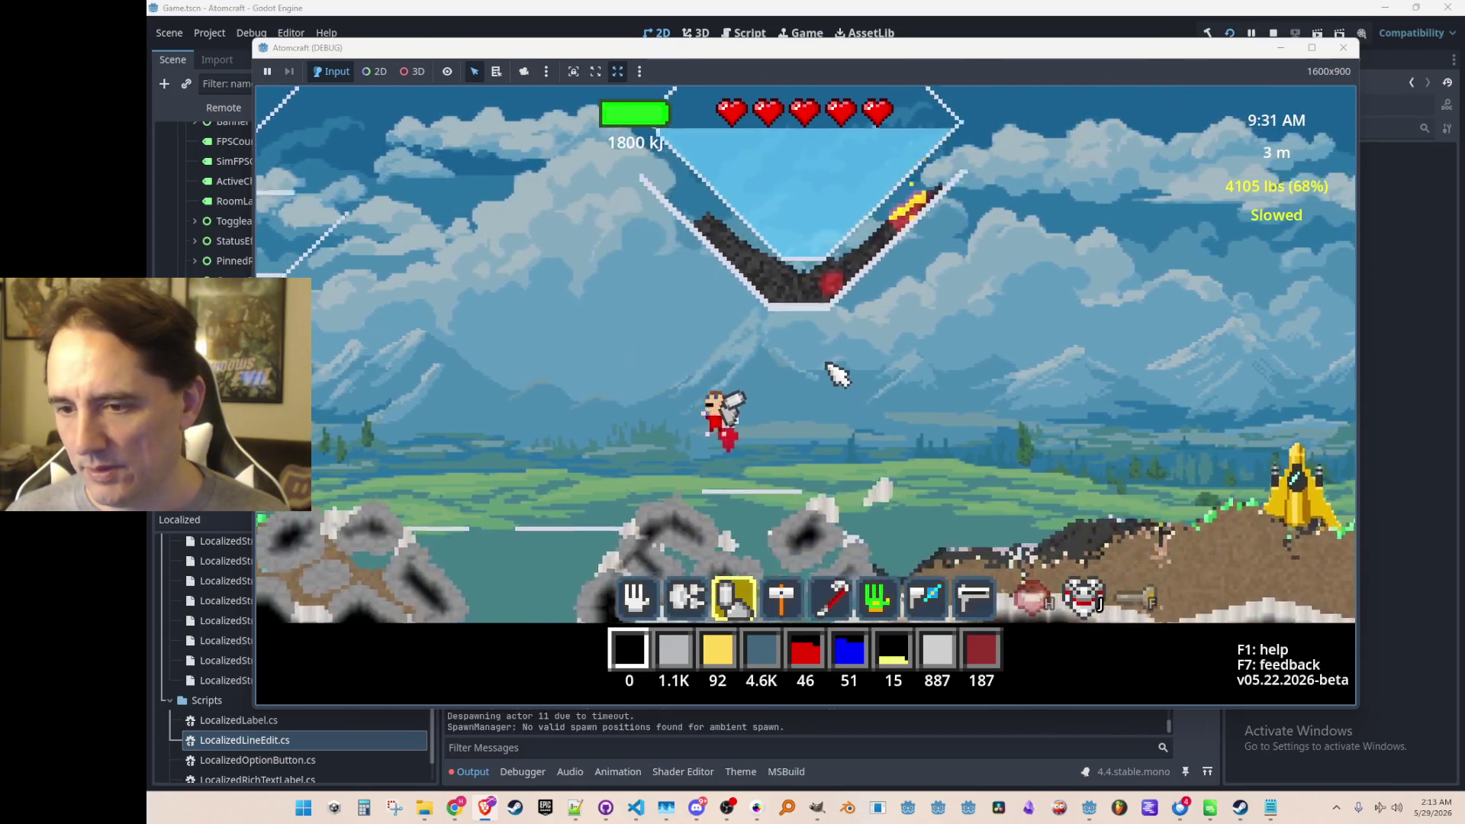
{"action": "key", "text": "d"}
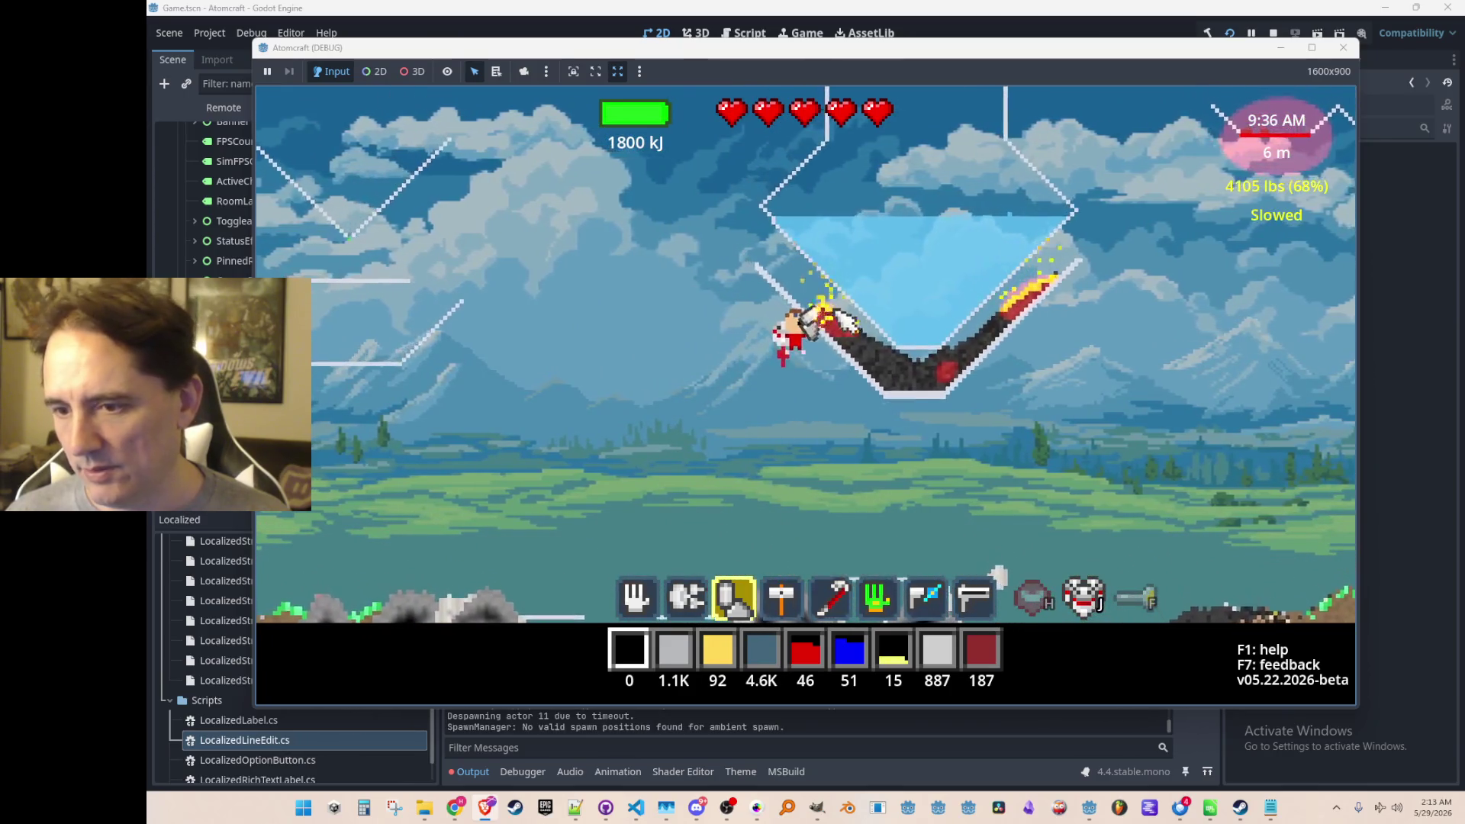
{"action": "key", "text": "a"}
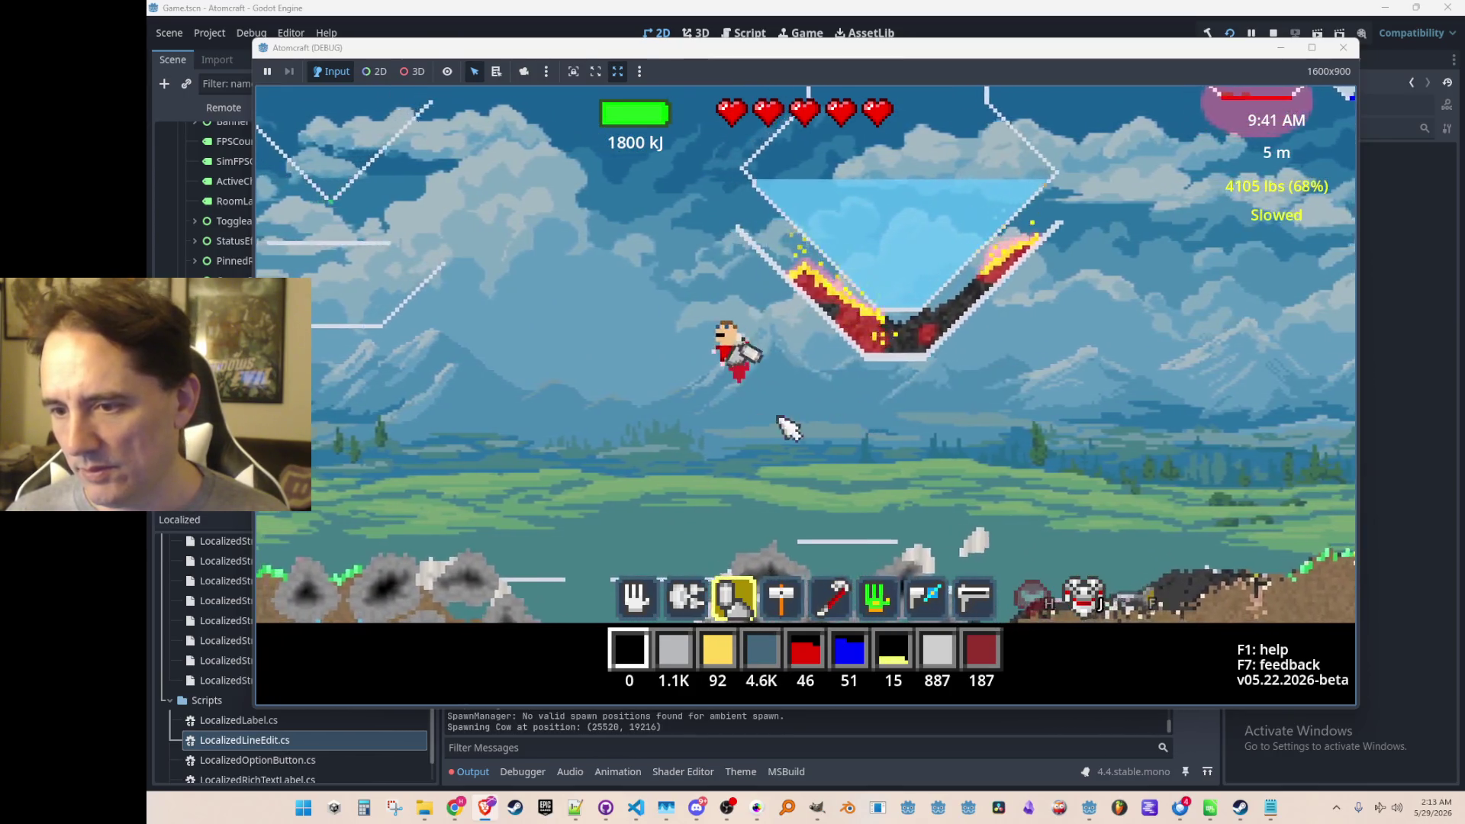
{"action": "key", "text": "w"}
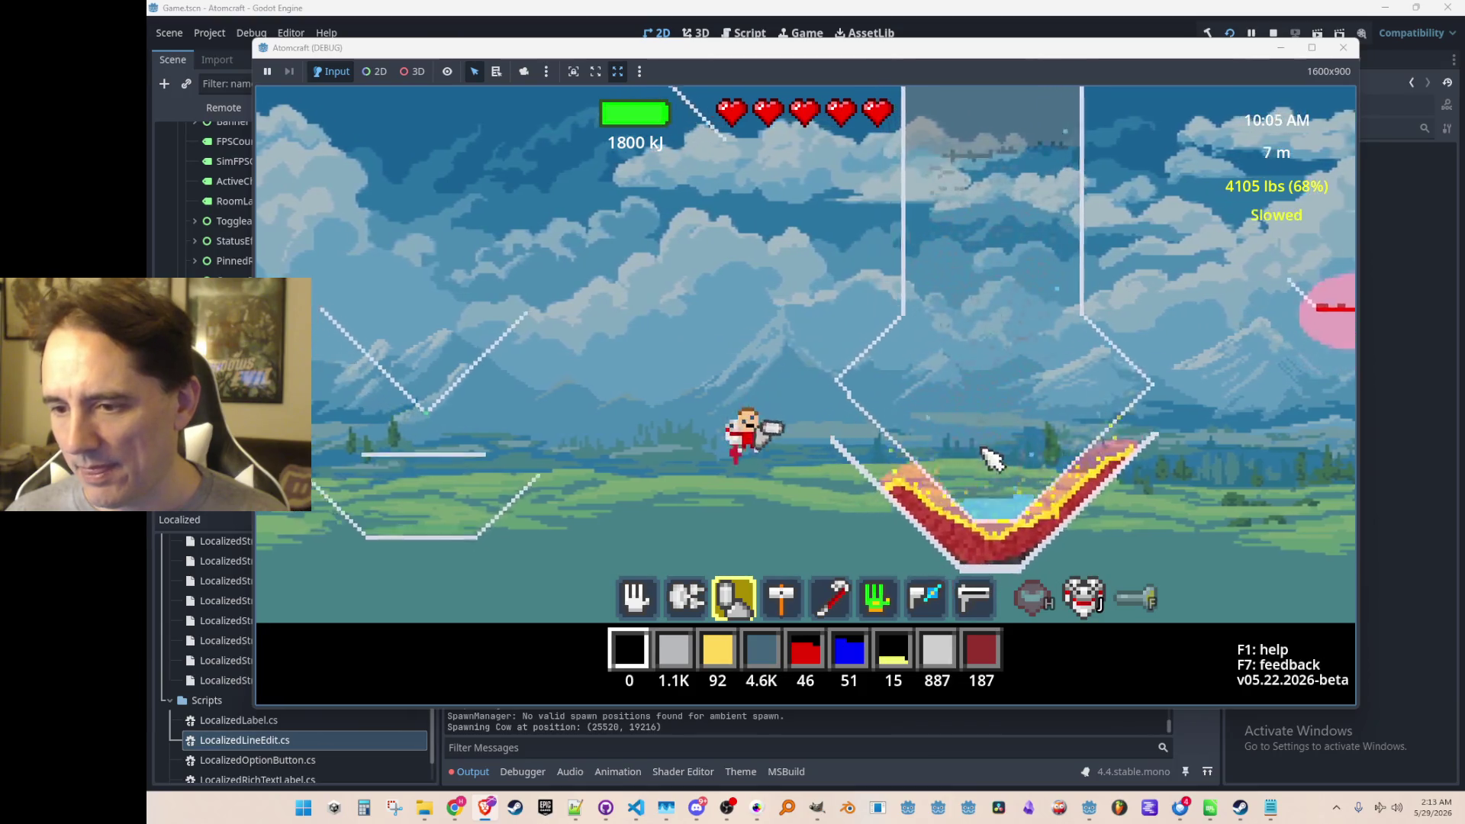
Scoop the water column out of the tall glass container, raising water stock to 5.7K.
{"action": "key", "text": "space"}
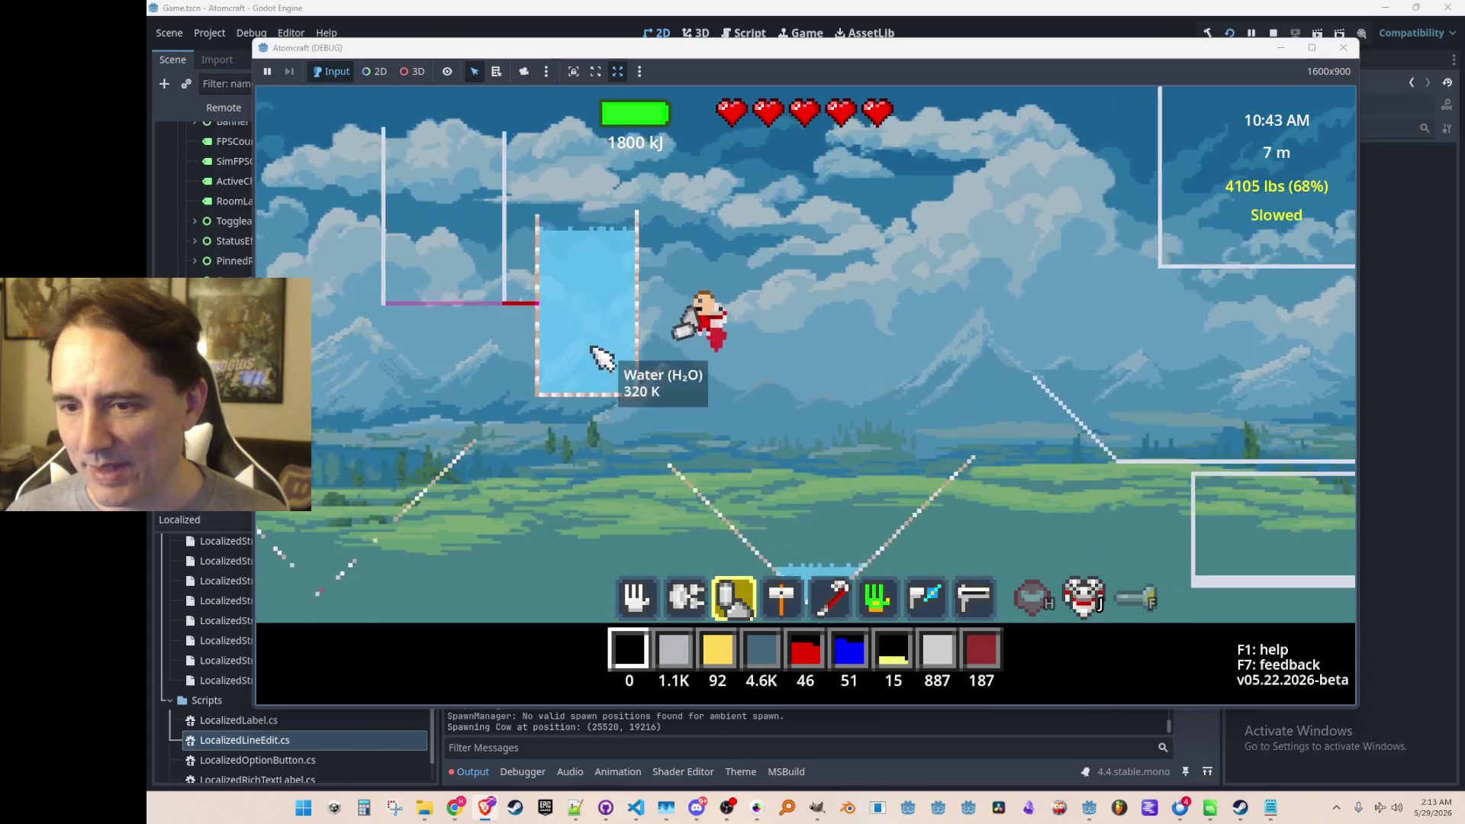
{"action": "scroll", "coordinate": [672, 374], "scroll_direction": "up", "scroll_amount": 2}
{"action": "mouse_move", "coordinate": [675, 385]}
{"action": "left_mouse_down"}
{"action": "mouse_move", "coordinate": [660, 333]}
{"action": "mouse_move", "coordinate": [598, 283]}
{"action": "left_mouse_up"}
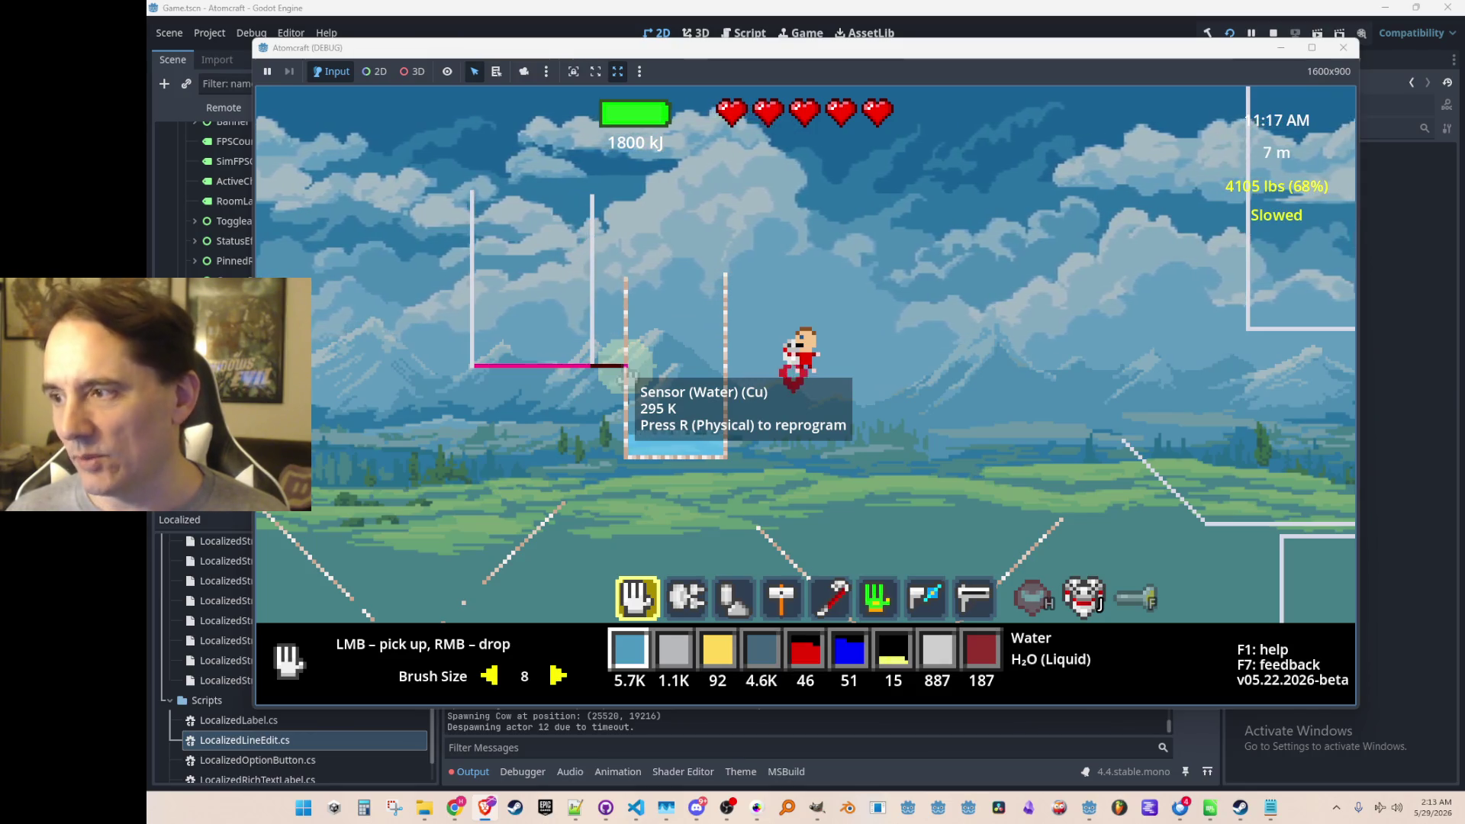
Pour held water into the left and middle containers beside the water sensor.
{"action": "right_click", "coordinate": [537, 305]}
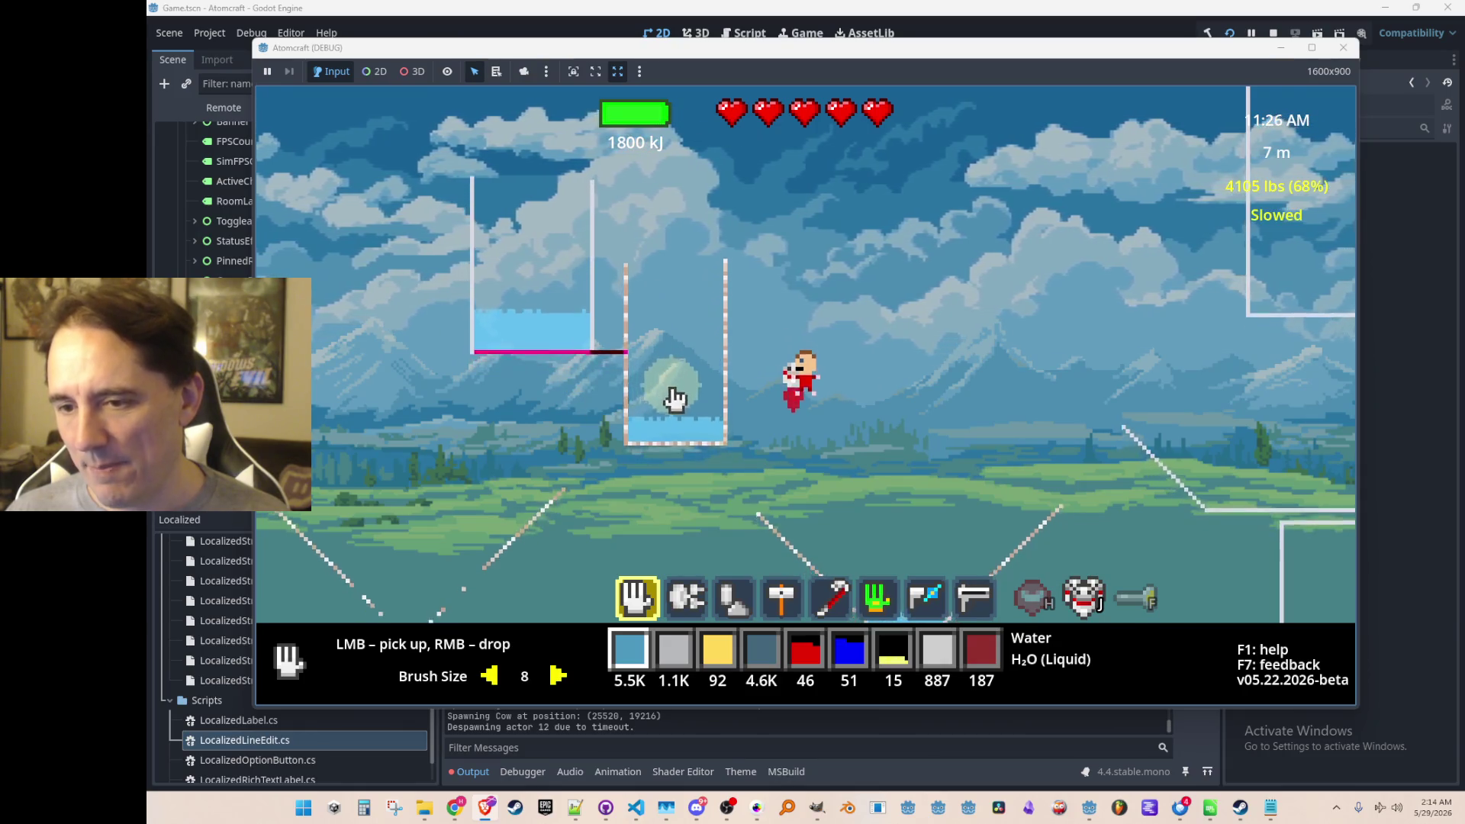
{"action": "mouse_move", "coordinate": [627, 330]}
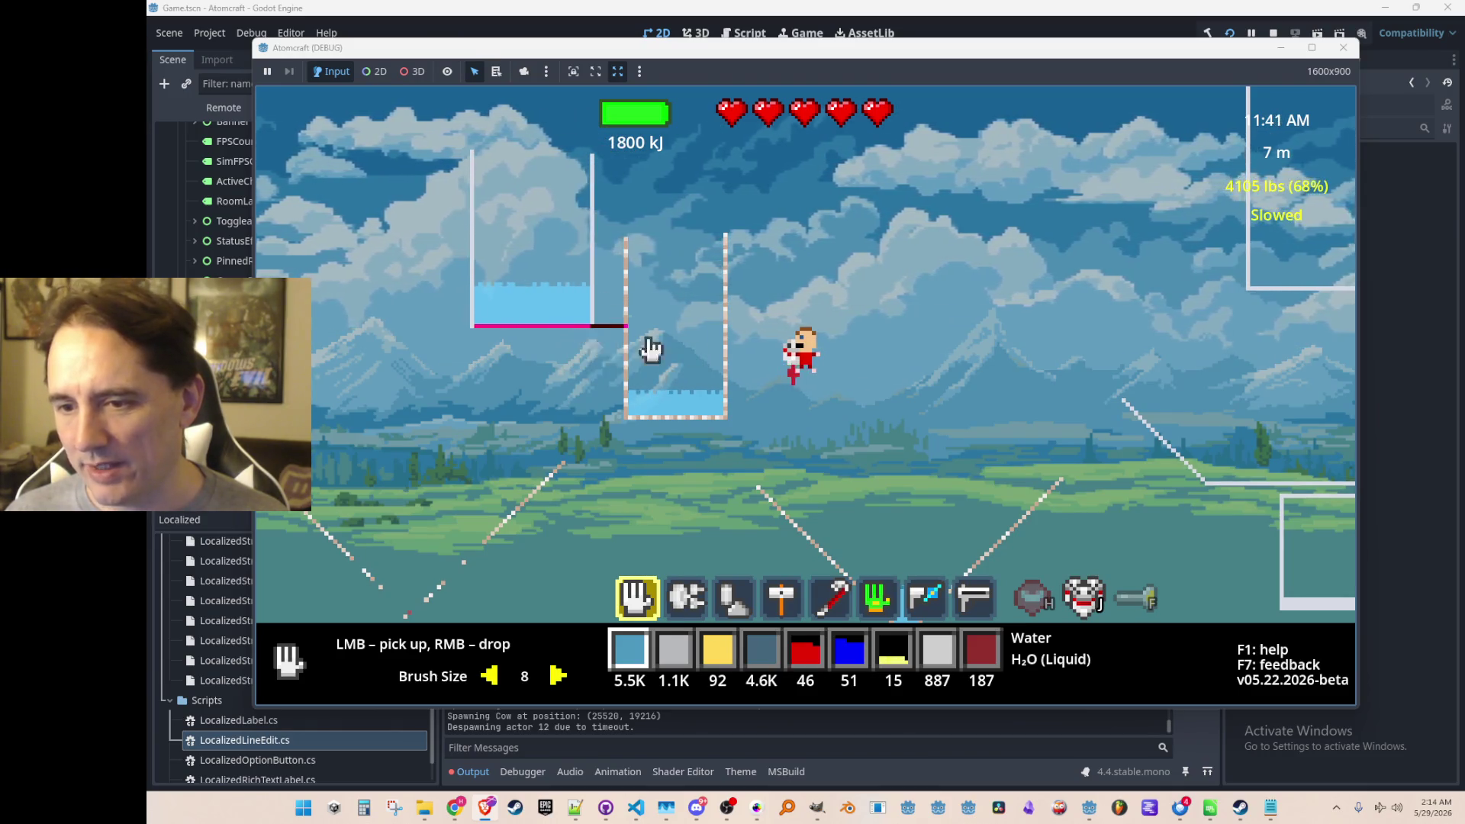
{"action": "right_click", "coordinate": [681, 301]}
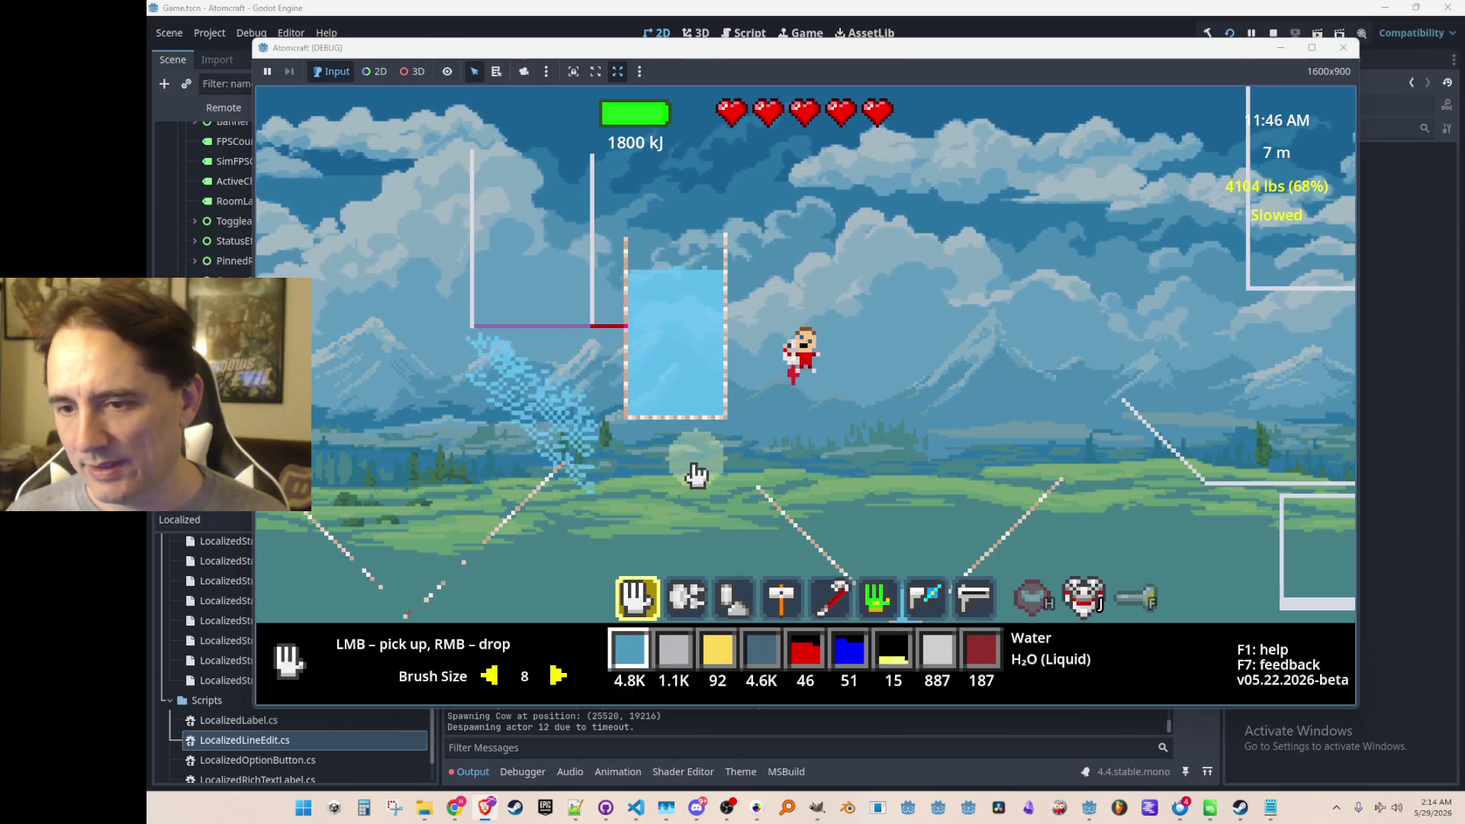
Gather the water back up from the container and the spilled puddles.
{"action": "left_click", "coordinate": [691, 315]}
{"action": "left_click_drag", "start_coordinate": [692, 315], "coordinate": [687, 278]}
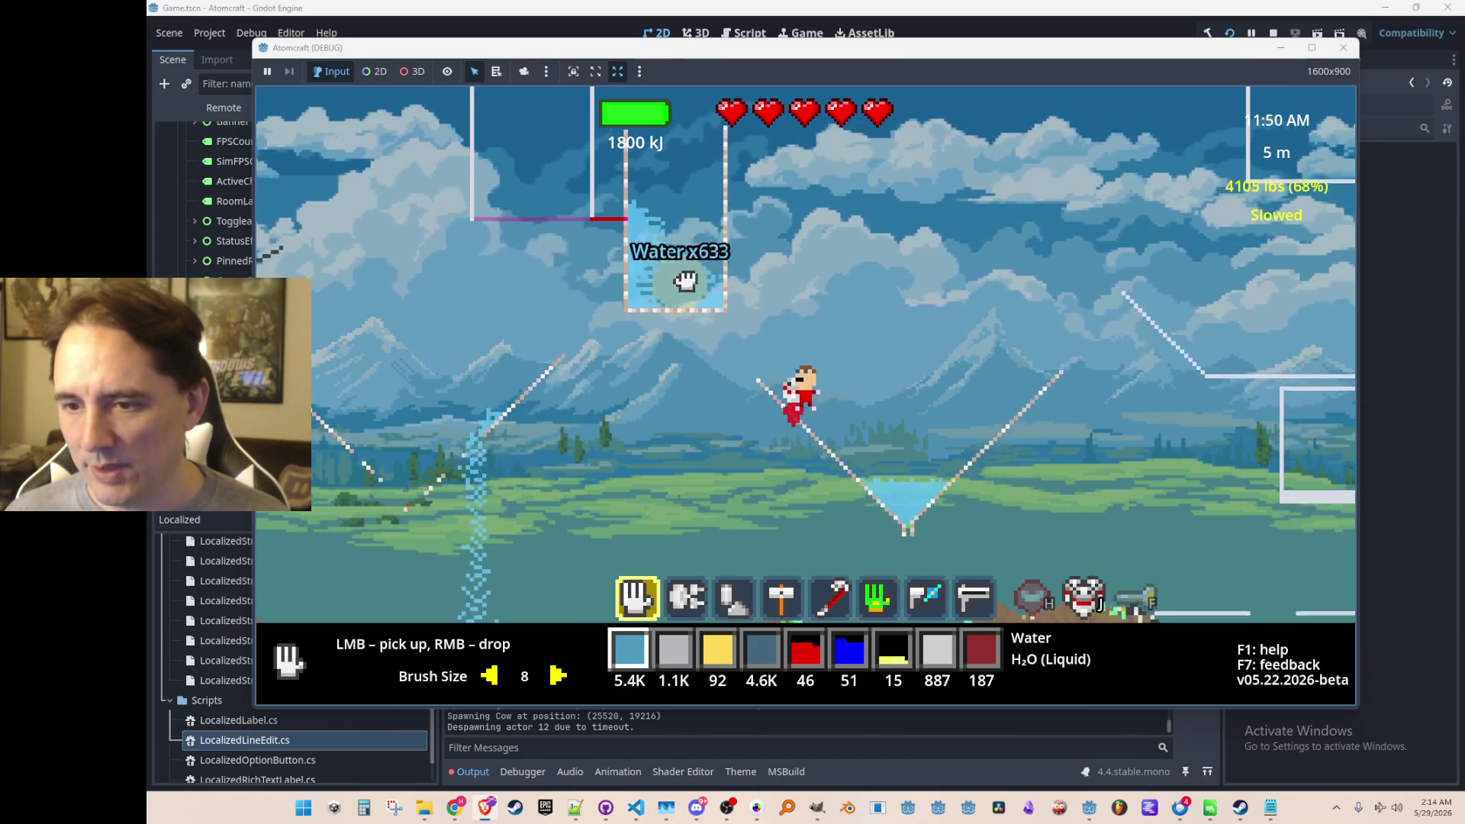
{"action": "left_click_drag", "start_coordinate": [899, 498], "coordinate": [794, 529]}
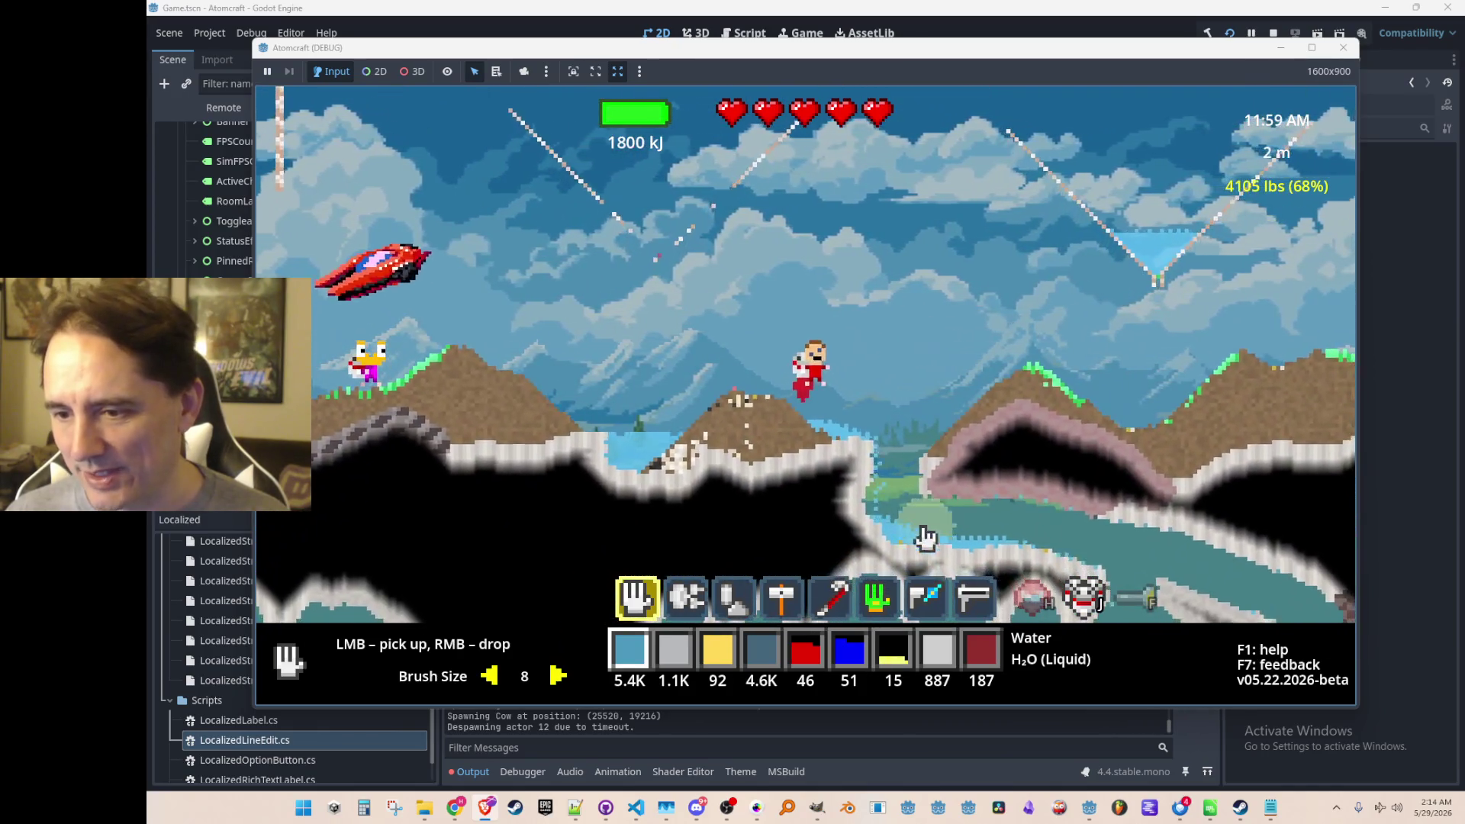
{"action": "mouse_move", "coordinate": [926, 537]}
{"action": "left_mouse_down"}
{"action": "mouse_move", "coordinate": [858, 553]}
{"action": "mouse_move", "coordinate": [1110, 471]}
{"action": "mouse_move", "coordinate": [853, 449]}
{"action": "left_mouse_up"}
{"action": "mouse_move", "coordinate": [624, 464]}
{"action": "left_mouse_down"}
{"action": "mouse_move", "coordinate": [670, 411]}
{"action": "mouse_move", "coordinate": [526, 557]}
{"action": "mouse_move", "coordinate": [690, 480]}
{"action": "left_mouse_up"}
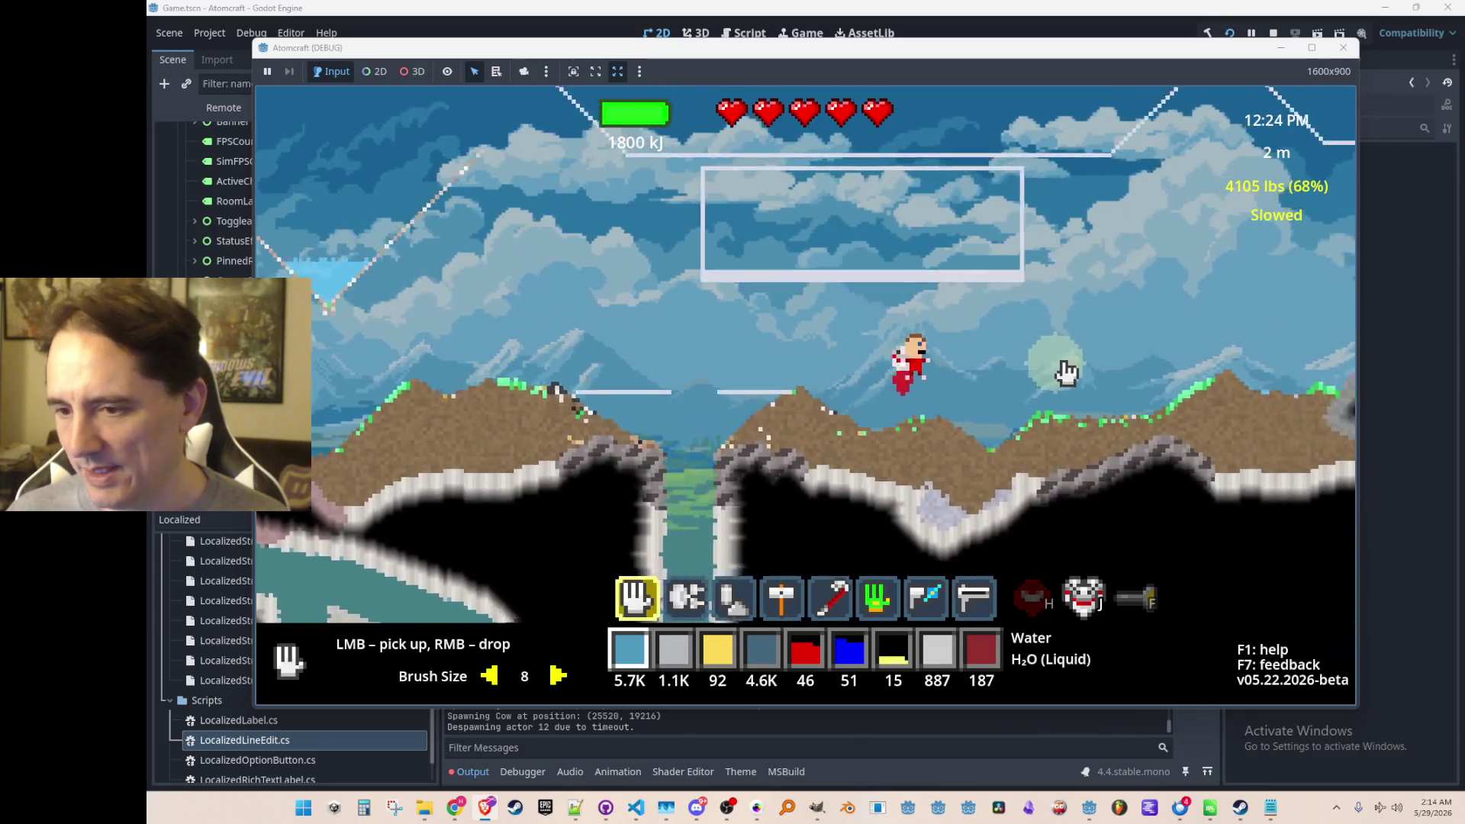
Pick the burning charcoal out of the V-shaped funnel and drop it nearby.
{"action": "key", "text": "2"}
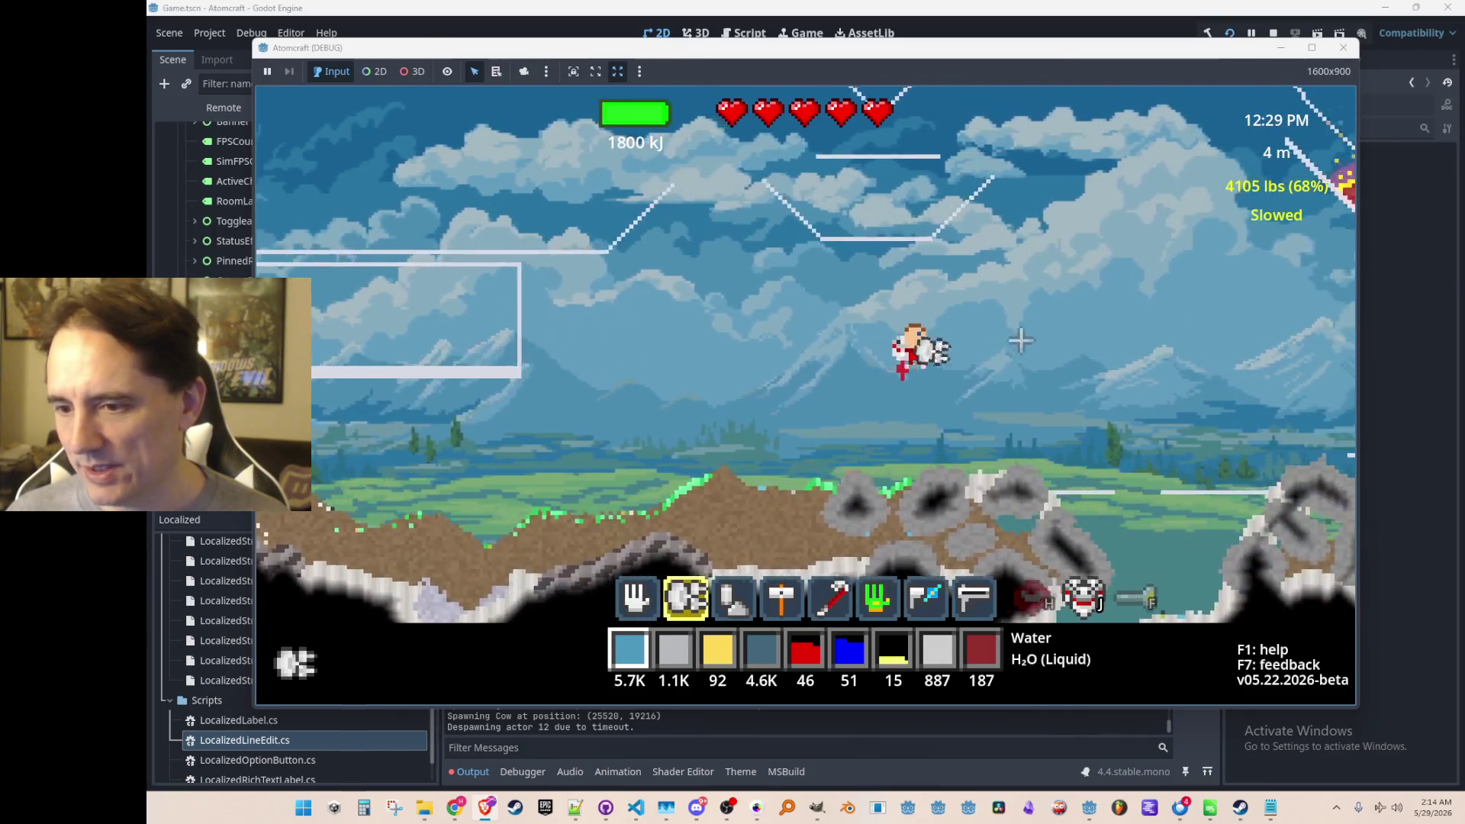
{"action": "key", "text": "1"}
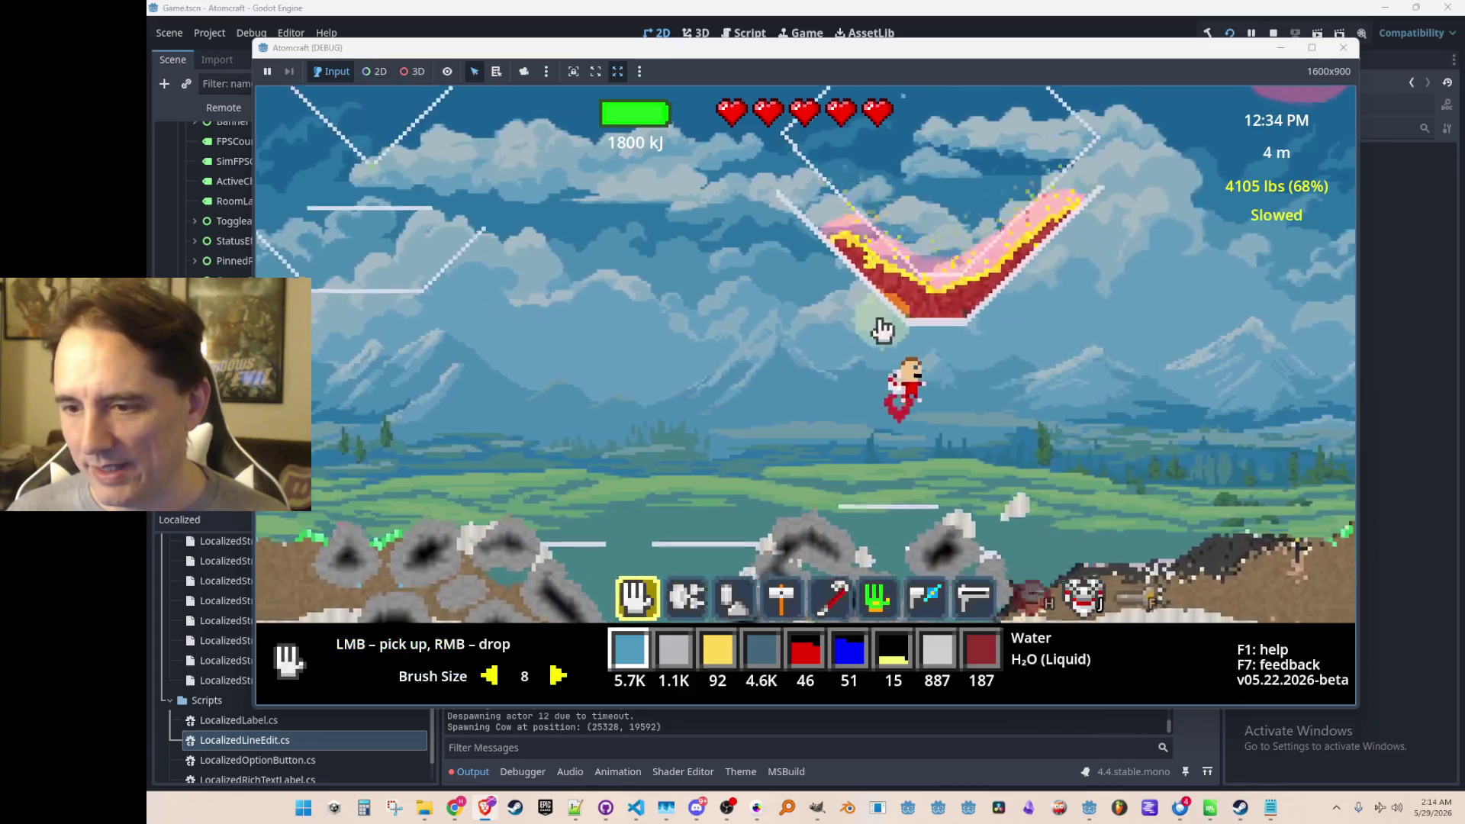
{"action": "left_click", "coordinate": [762, 326]}
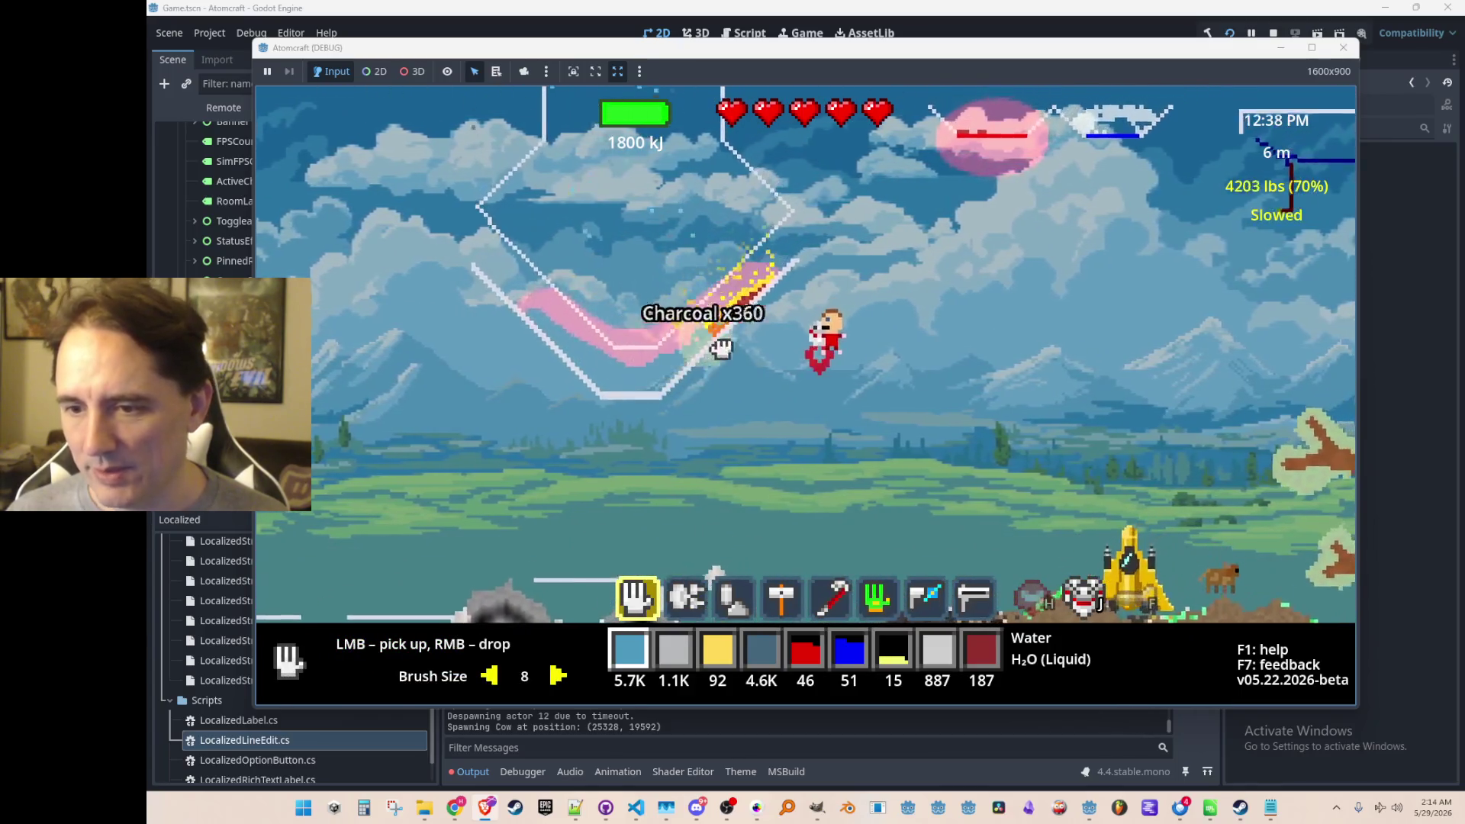
{"action": "right_click", "coordinate": [786, 403]}
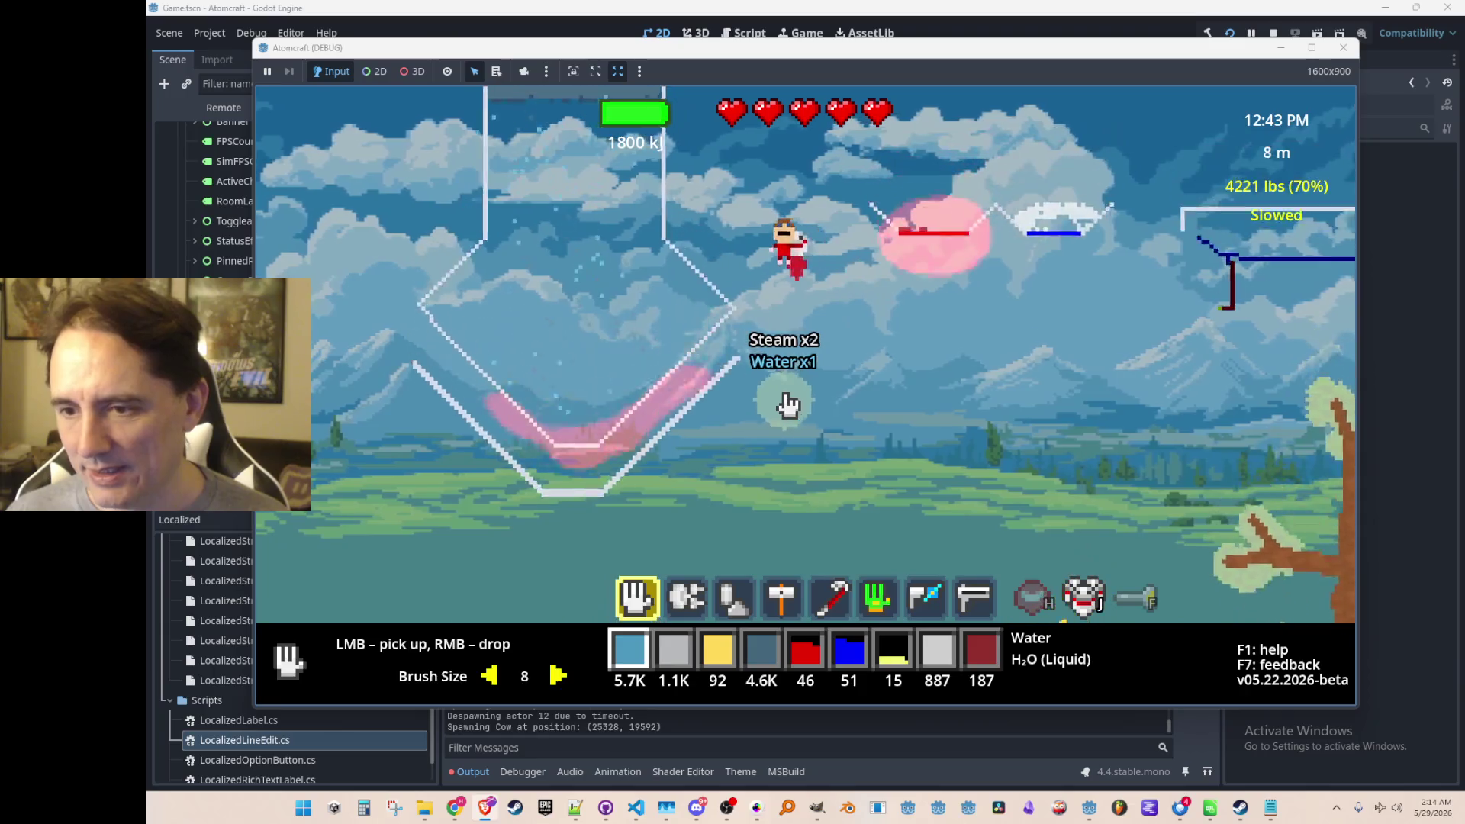